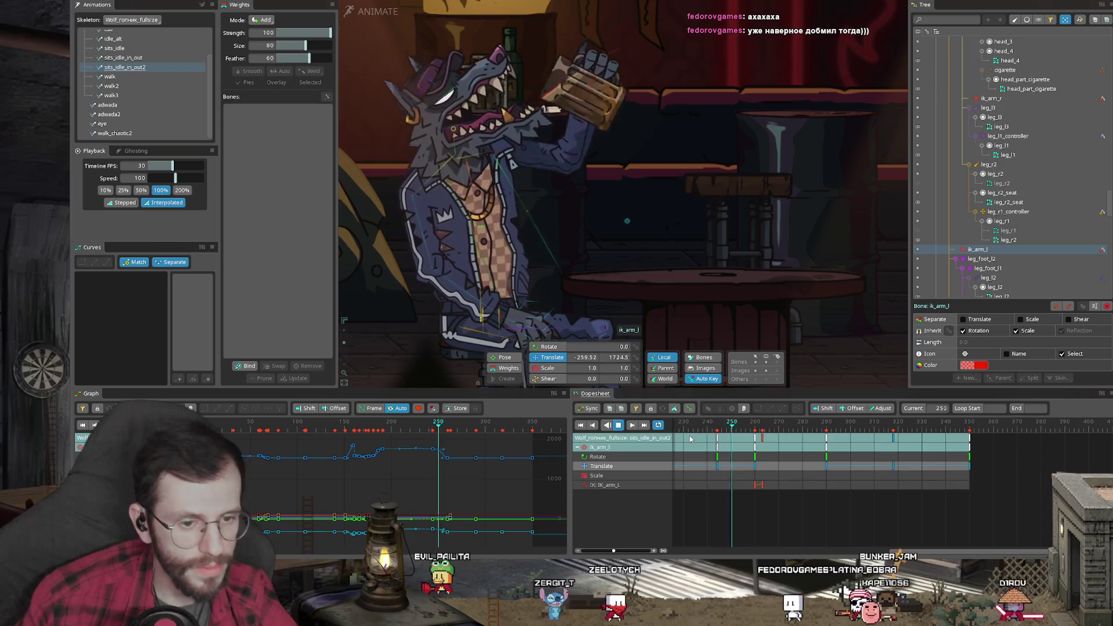
Inspect the table's bones, scrub between the wolf raising and resting his mug, then leave for the donations dashboard
click(725, 266)
click(765, 369)
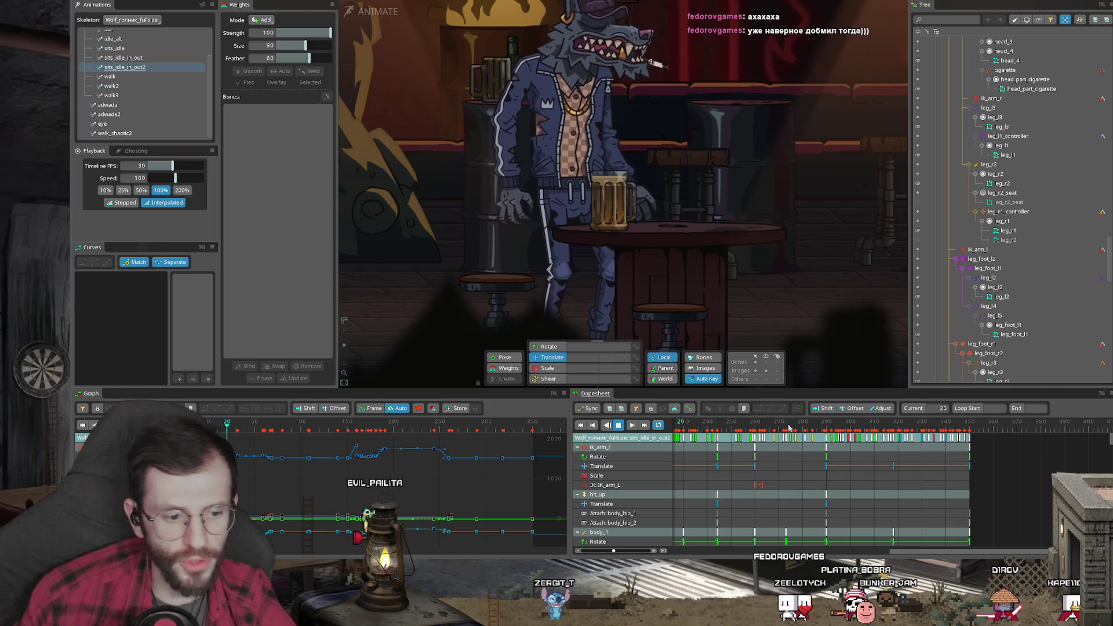
scroll(791, 429, down, 3)
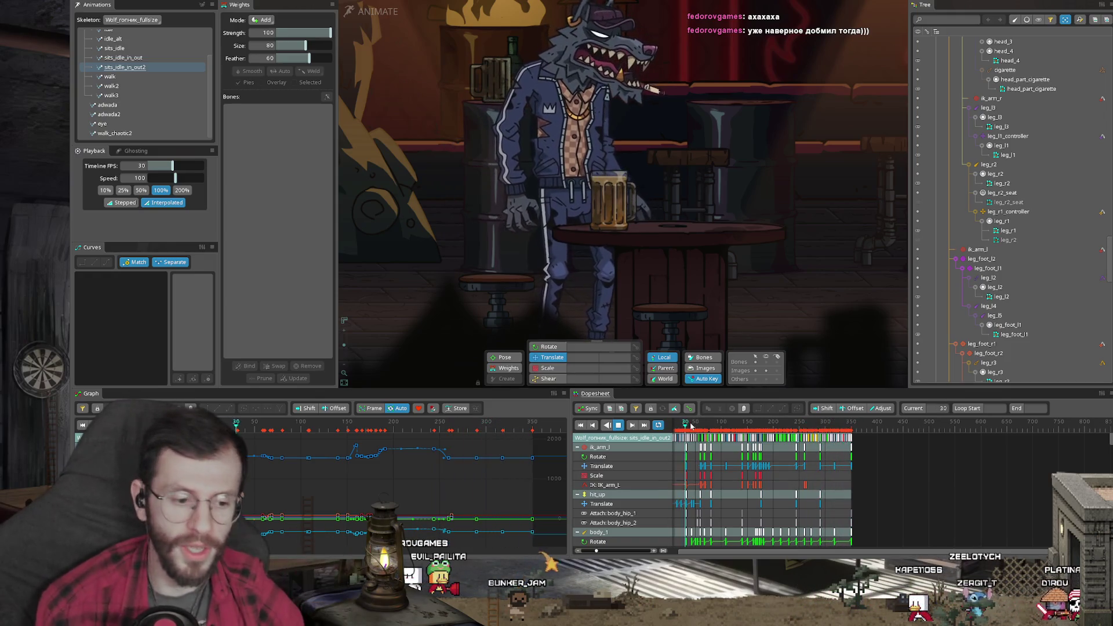
click(765, 433)
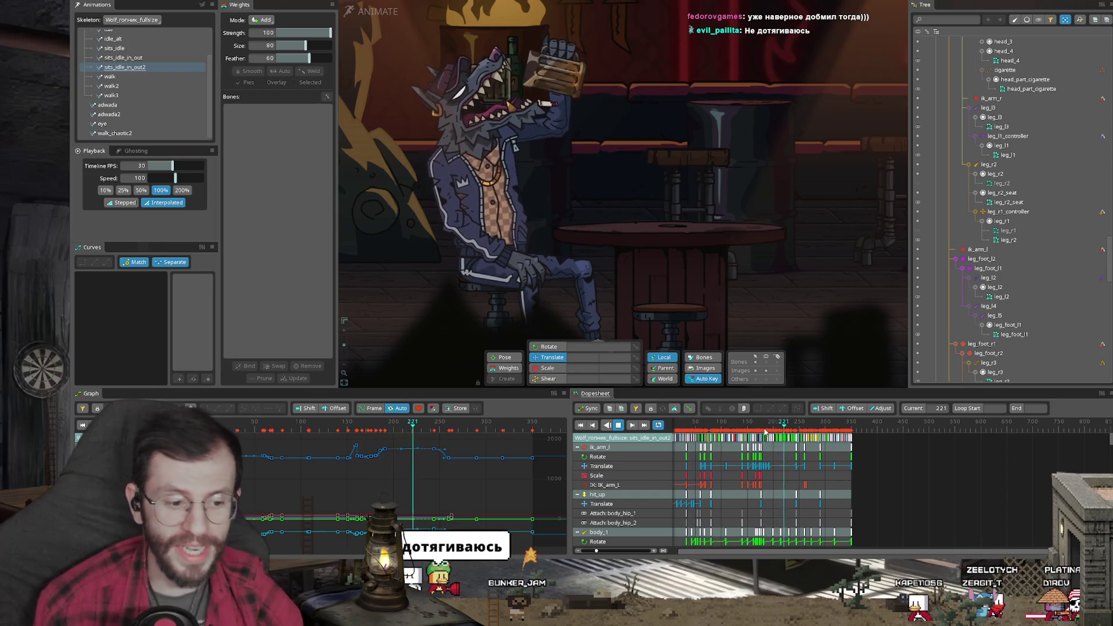
click(750, 430)
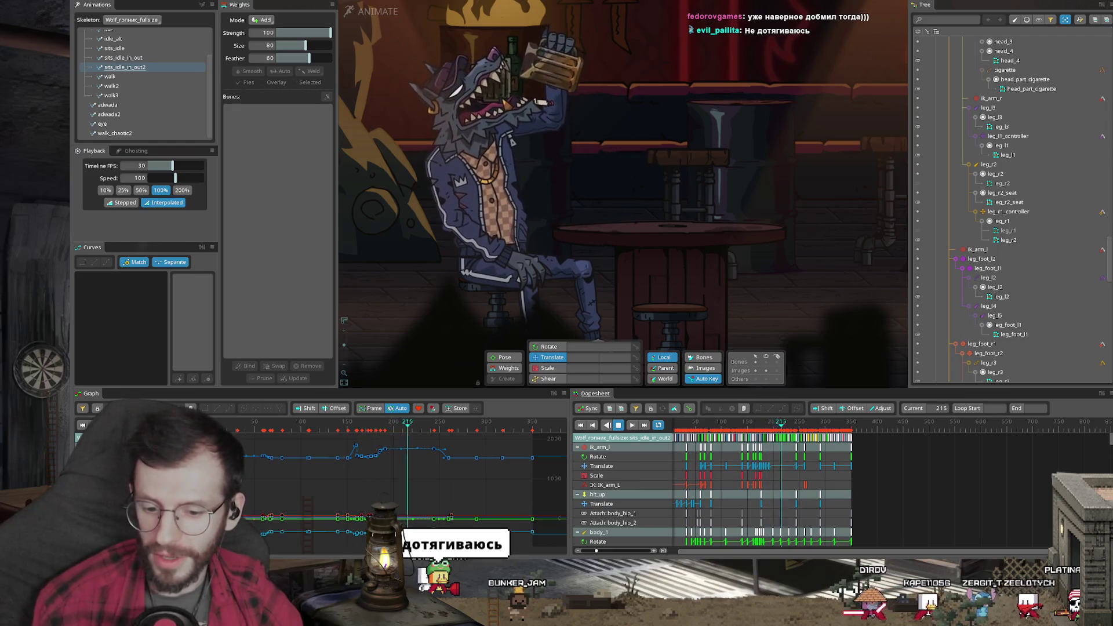
key(alt+Tab)
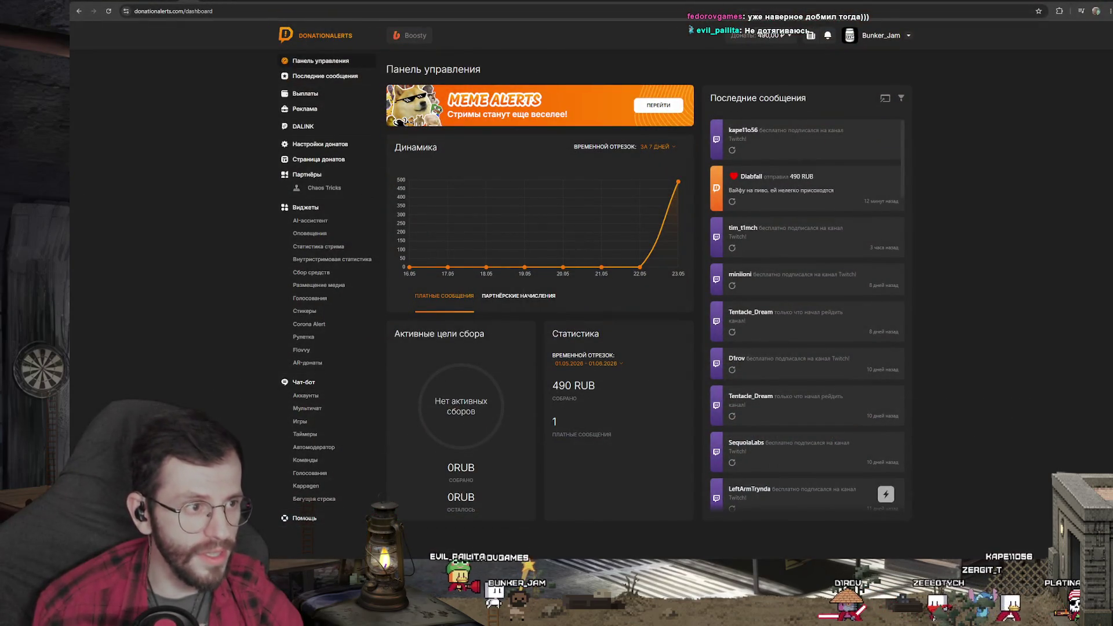
Reach twitch.tv in a new tab via a web search for twitch
key(ctrl+t)
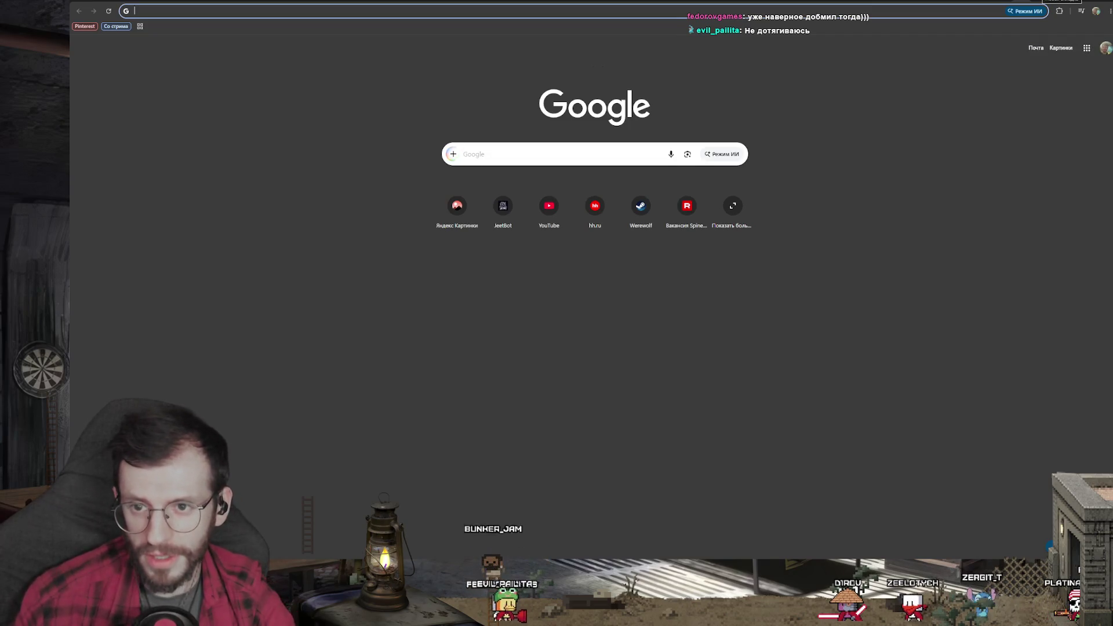
text(twic)
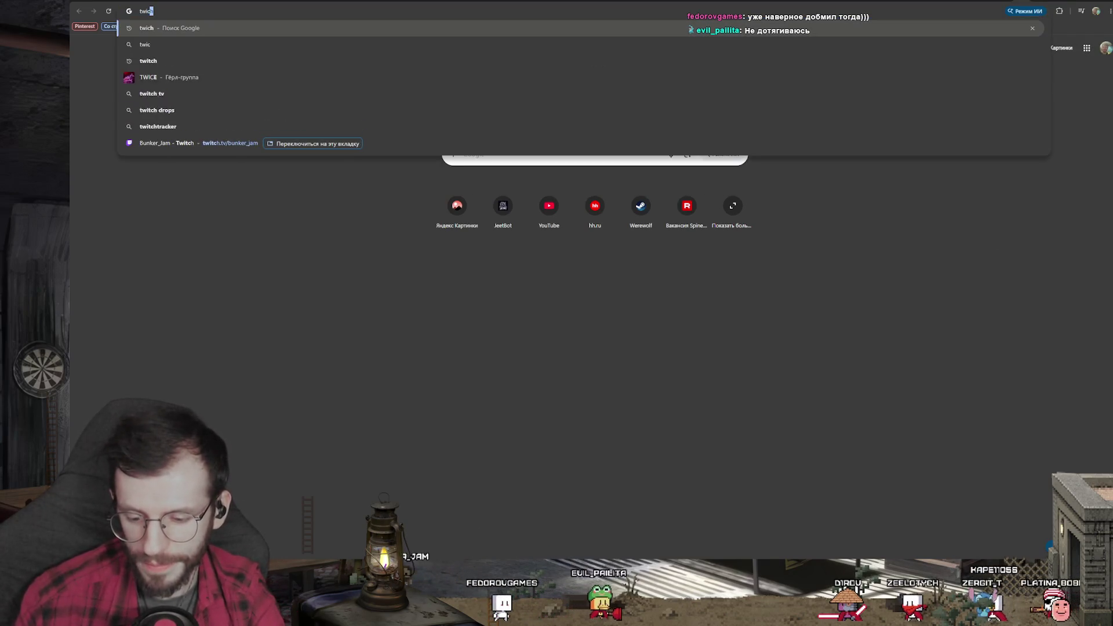
key(Return)
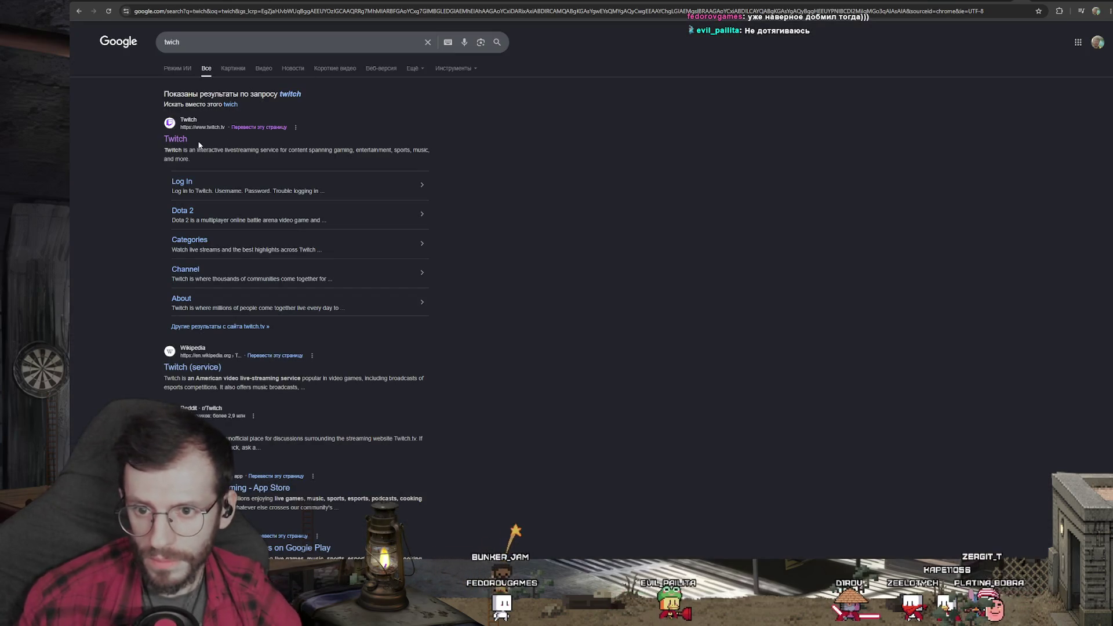
click(175, 139)
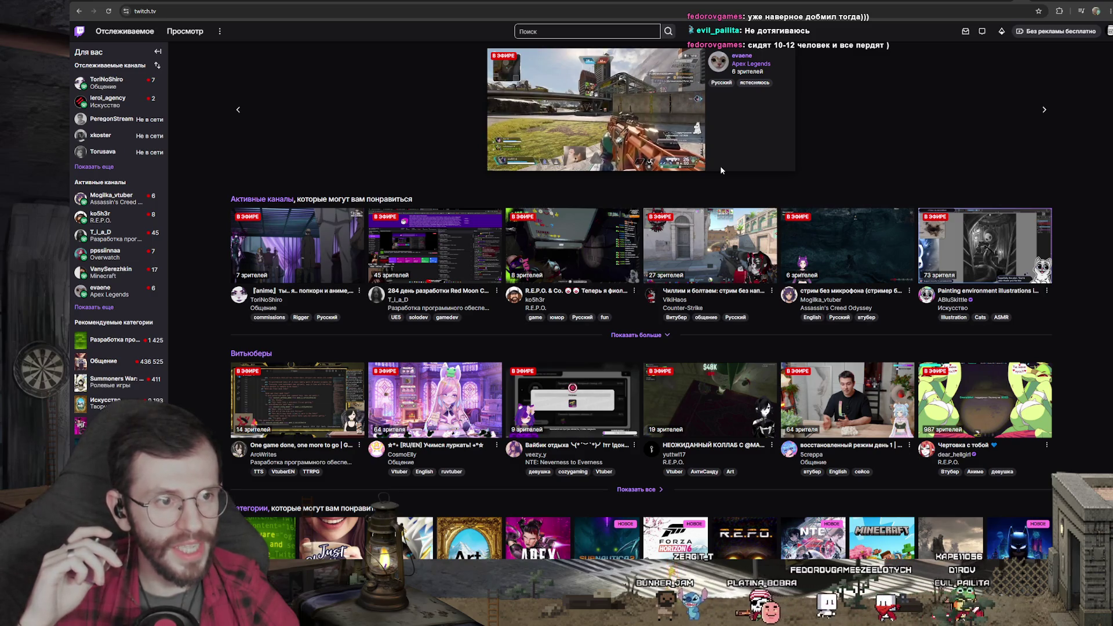
Visit a followed channel, then the top live stream in Software and Game Development
click(116, 88)
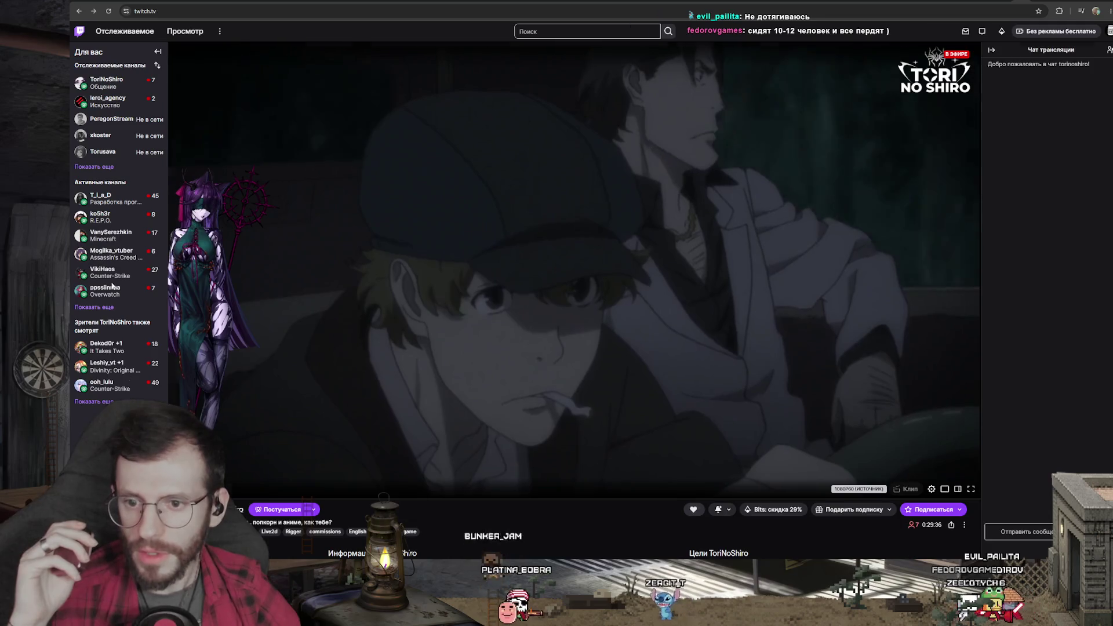
key(alt+Left)
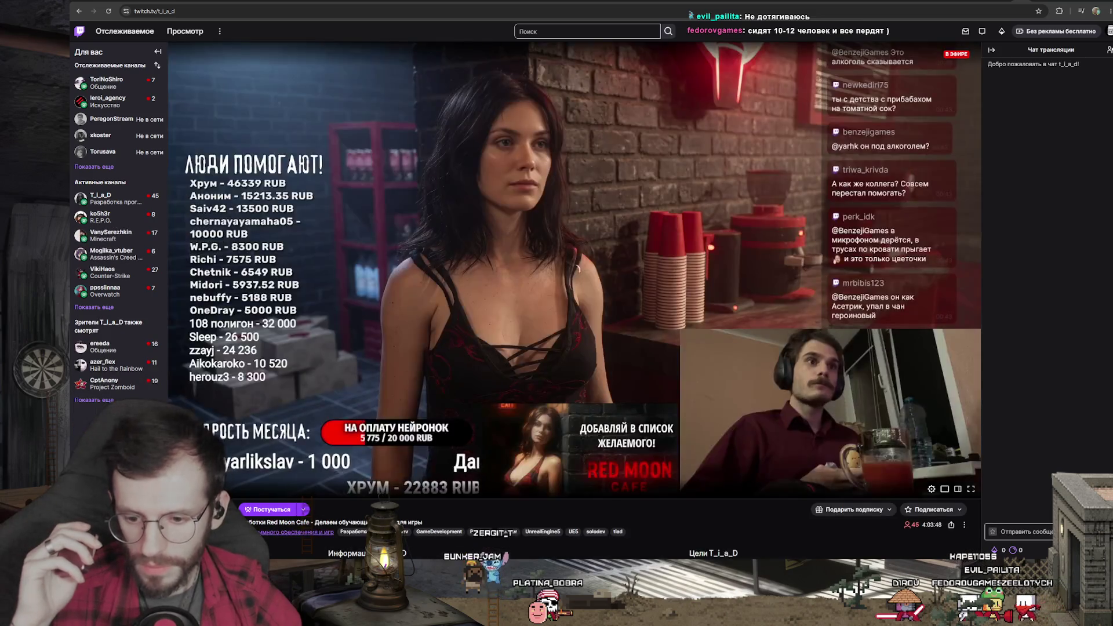
click(262, 547)
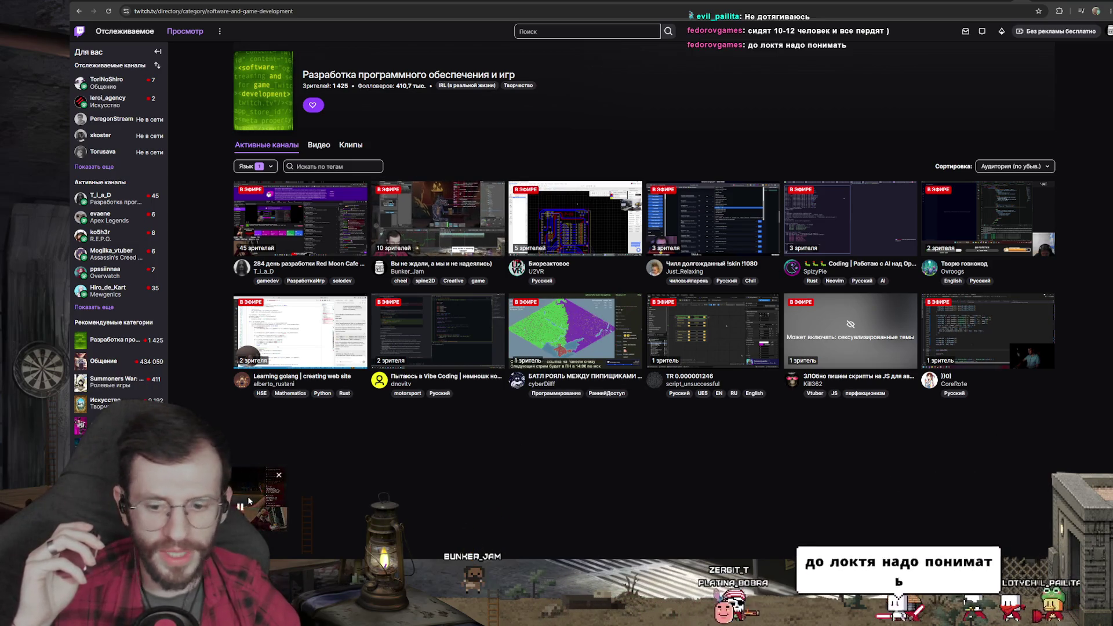
mouse_move(256, 493)
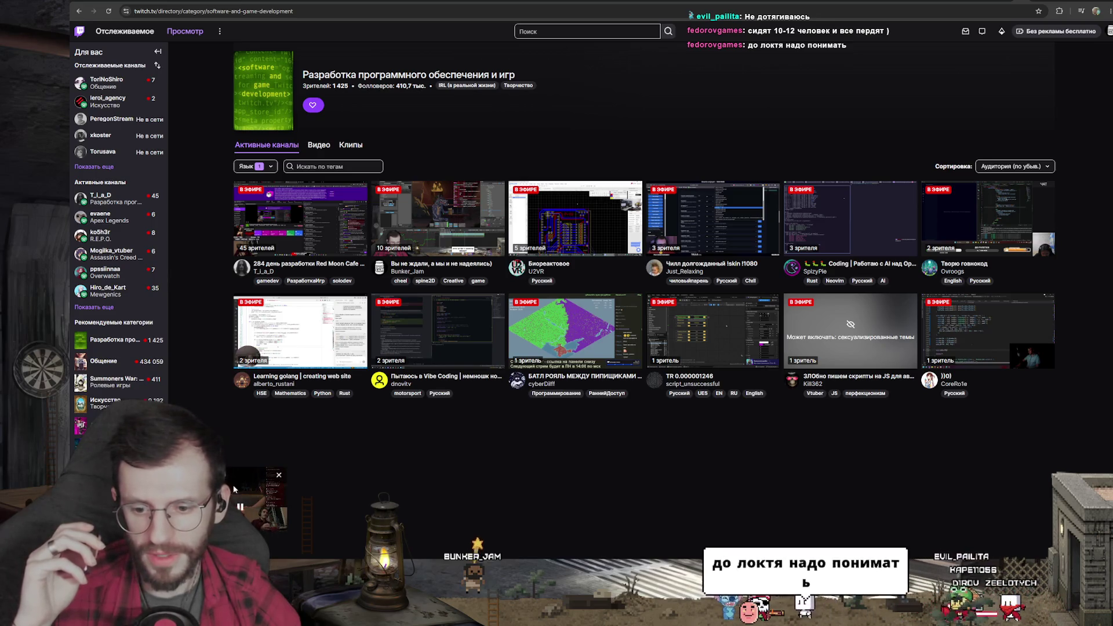
click(233, 489)
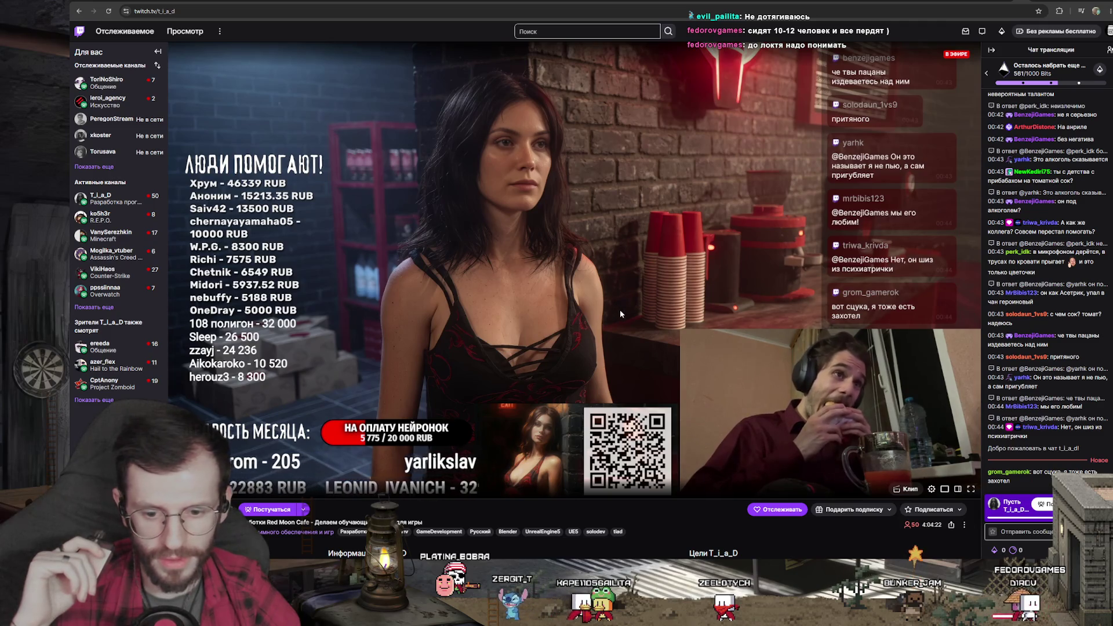
scroll(620, 310, down, 5)
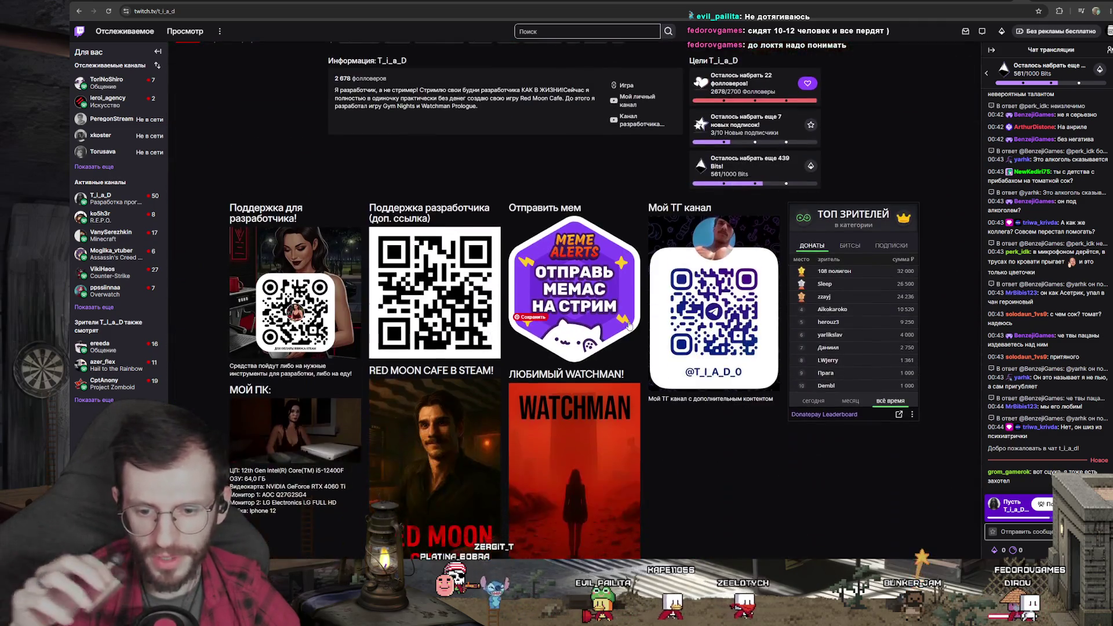
scroll(627, 324, down, 1)
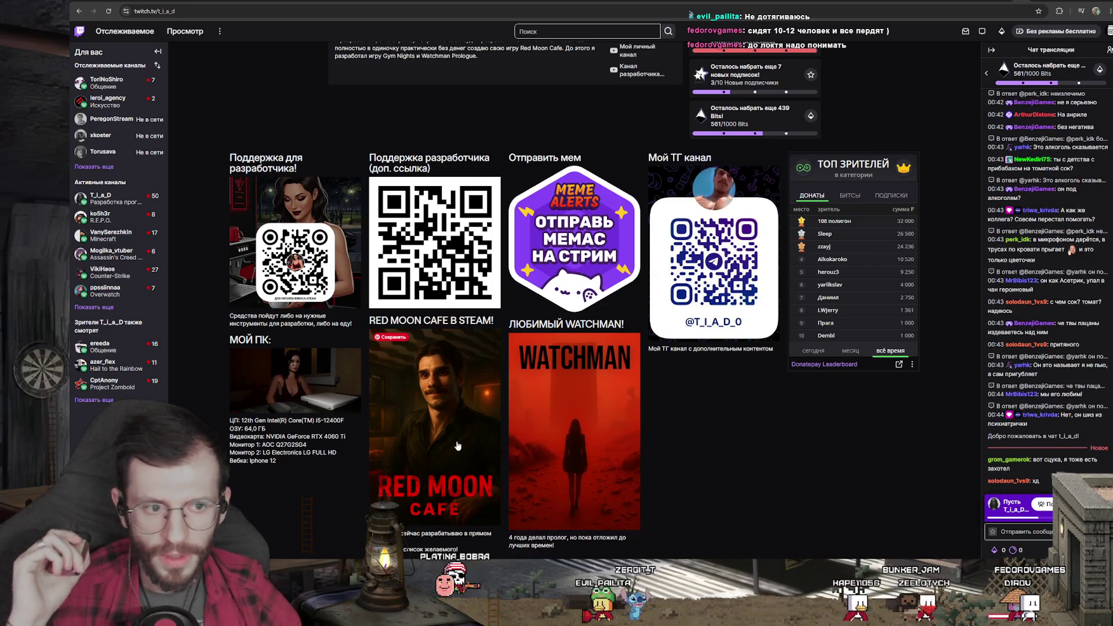
scroll(457, 446, up, 4)
scroll(457, 447, up, 1)
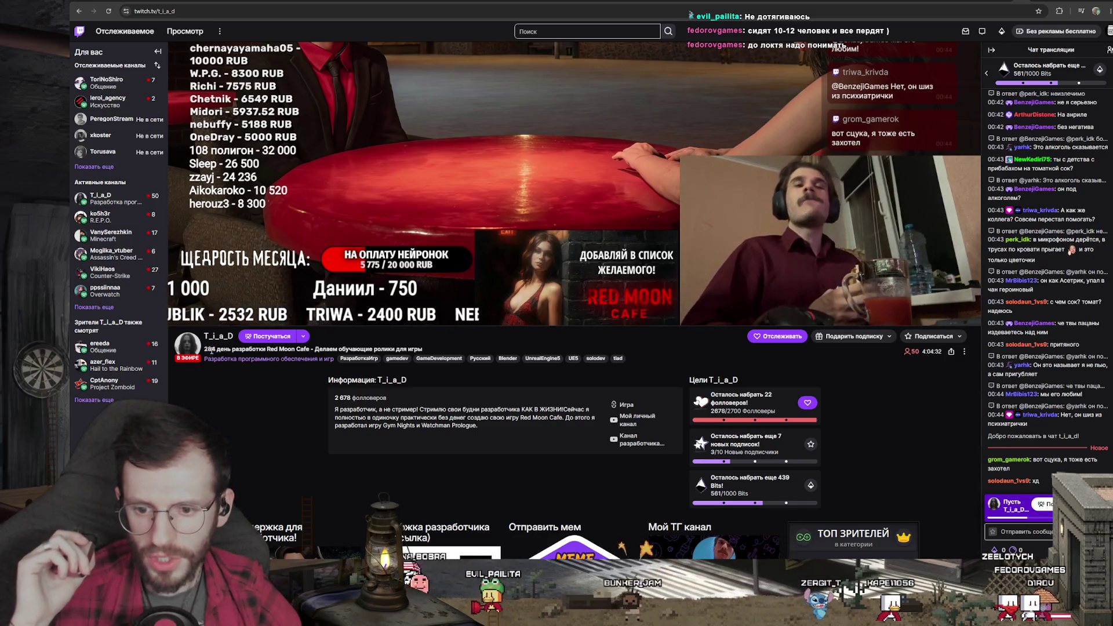
scroll(457, 446, up, 2)
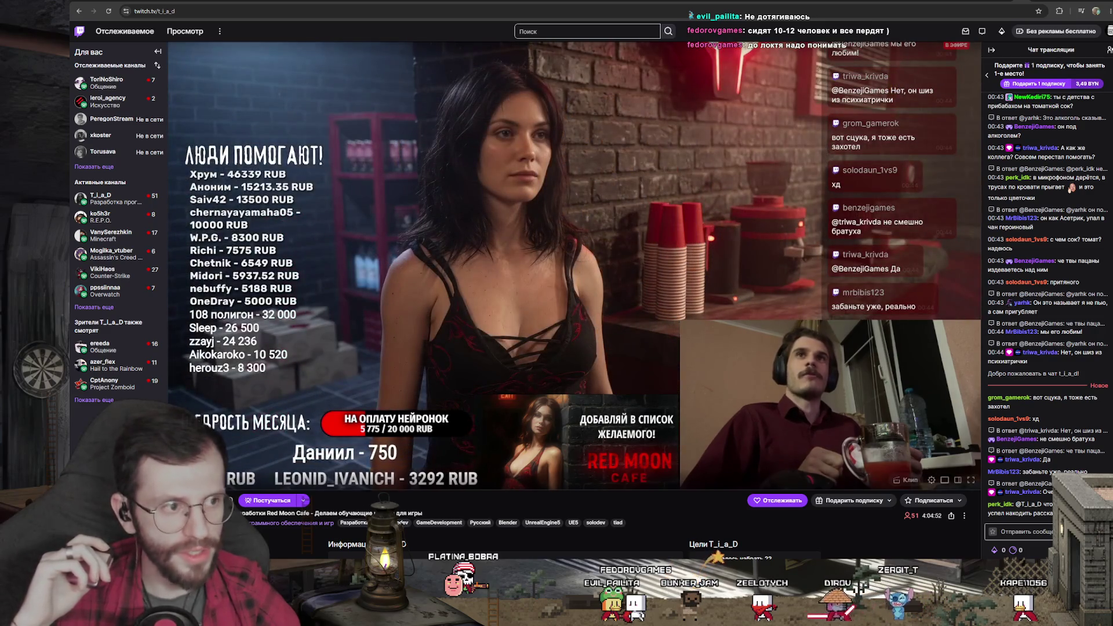
Toggle playback of the Red Moon Cafe stream video
click(571, 262)
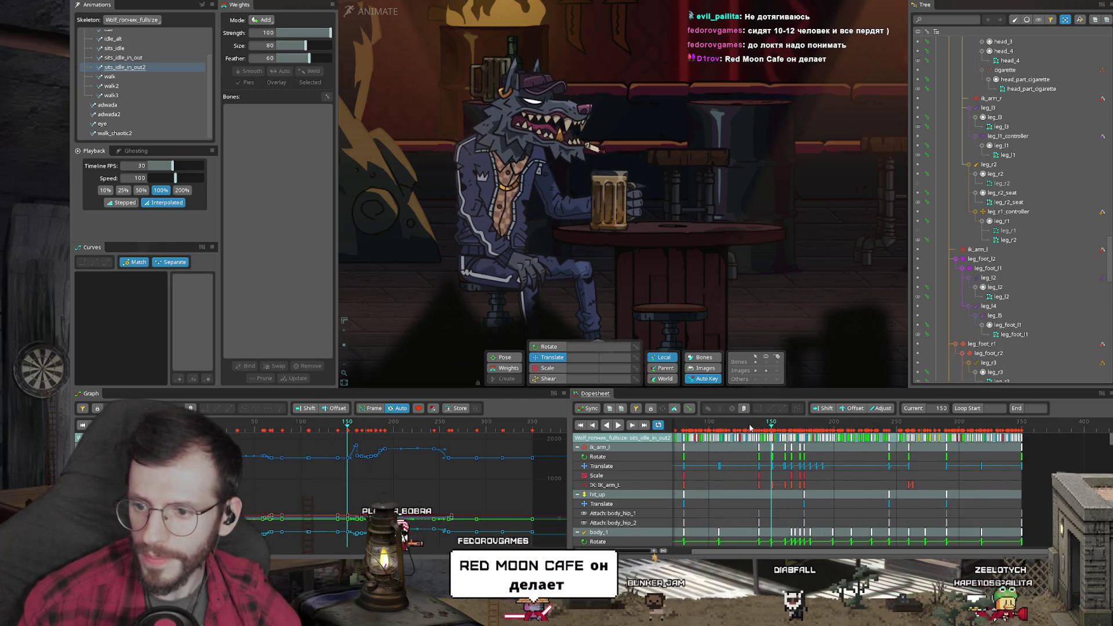
Jump the playhead to frame 132 and scrub forward to frame 145
click(749, 425)
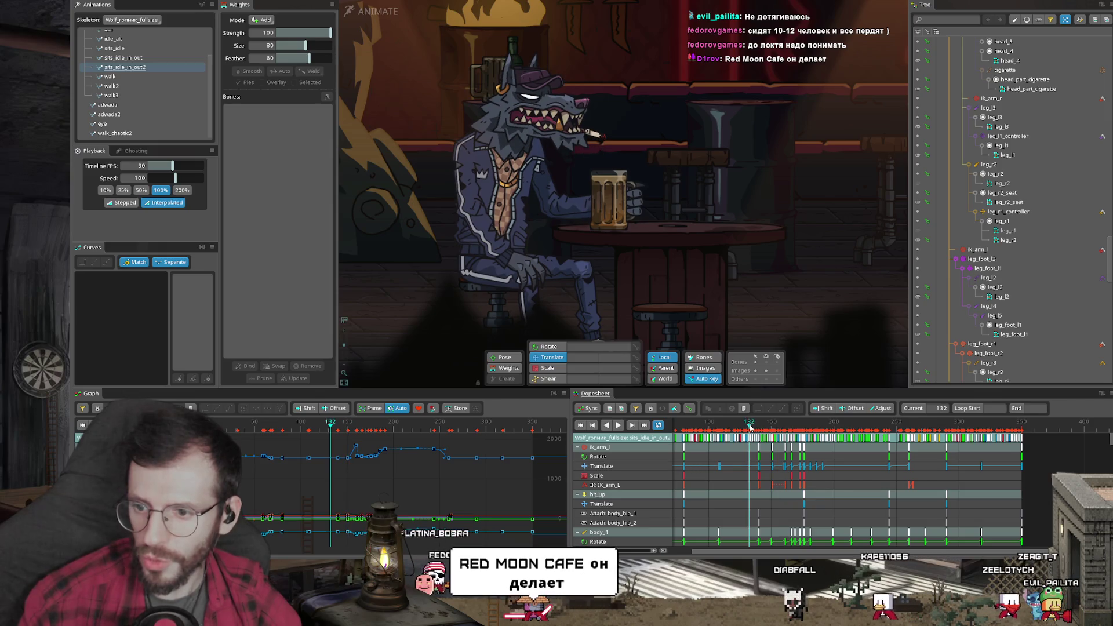
drag(750, 425, 766, 425)
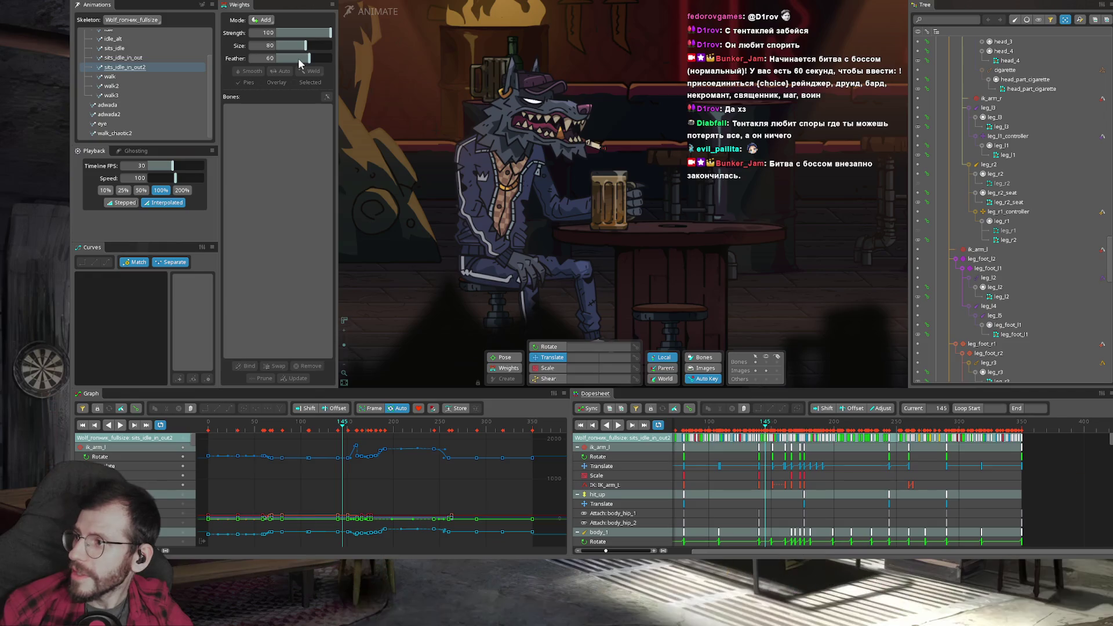
Bring up Stream Avatars' Mini games page and expand the Boss Battle section
key(alt+Tab)
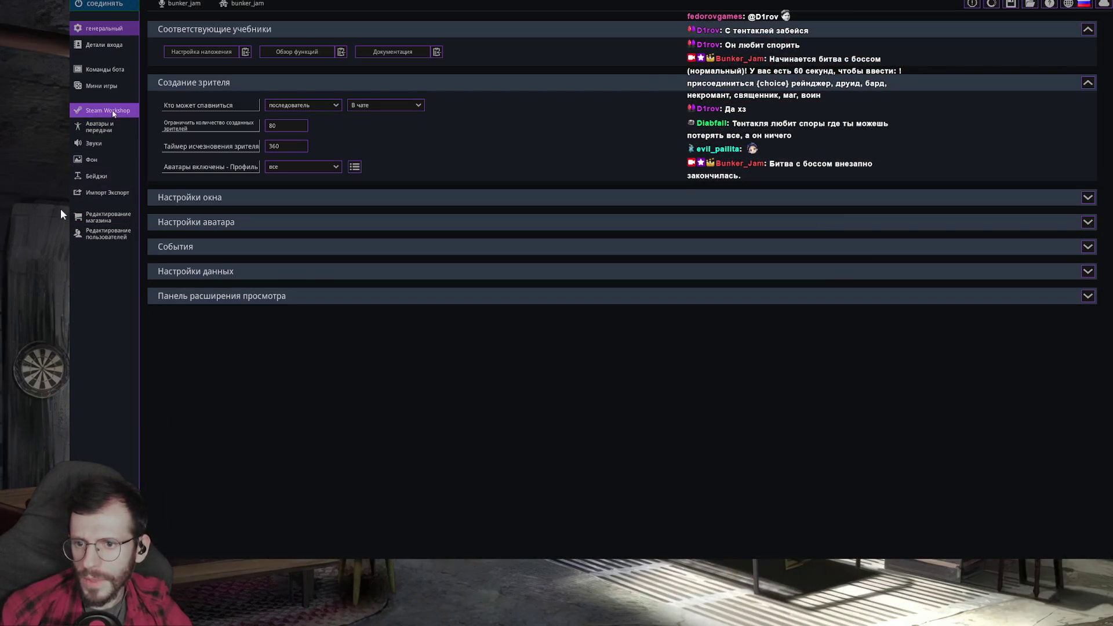
click(107, 84)
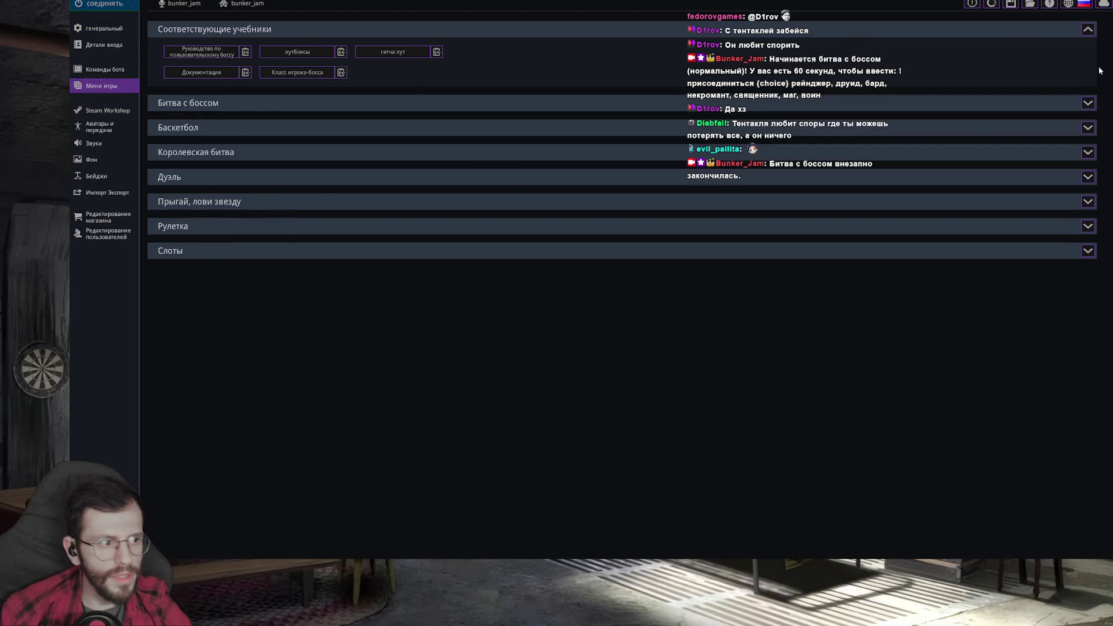
click(975, 103)
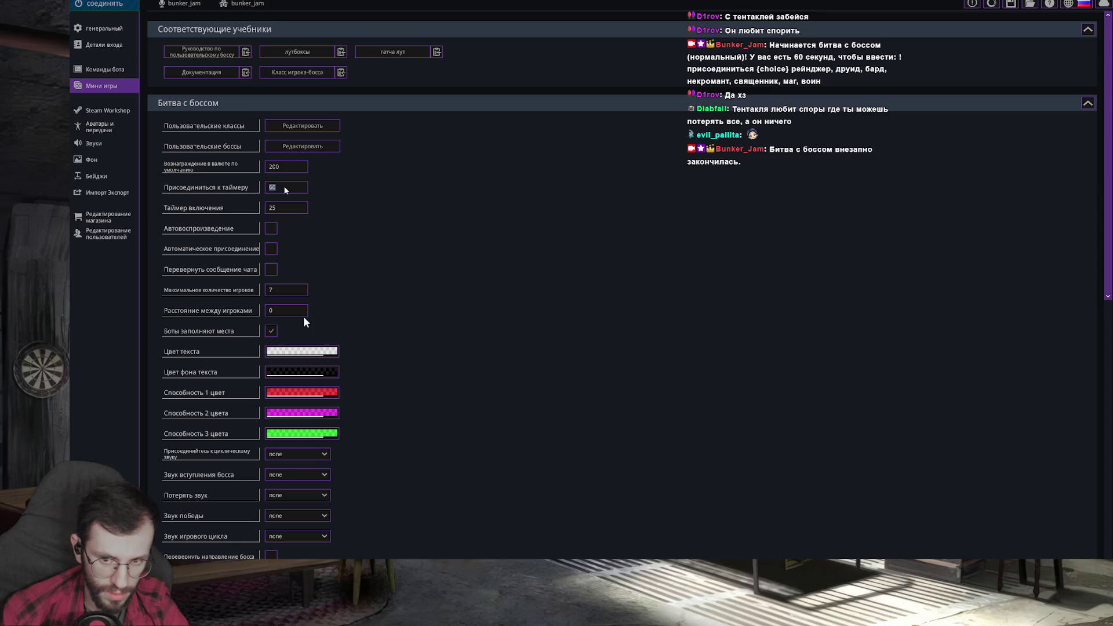
text(200)
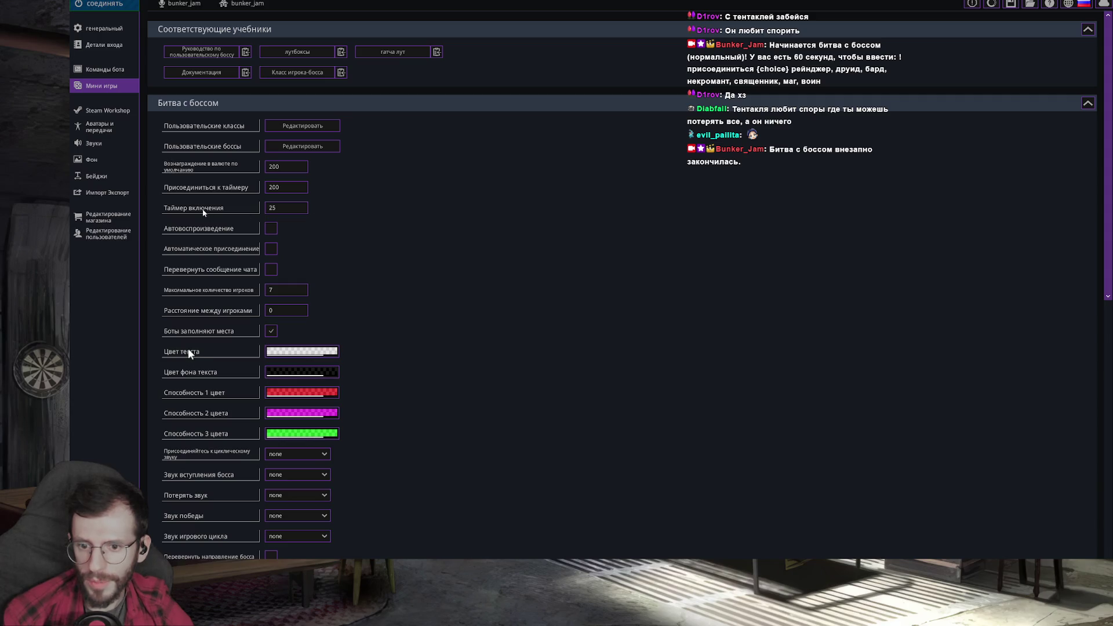
scroll(355, 235, down, 1)
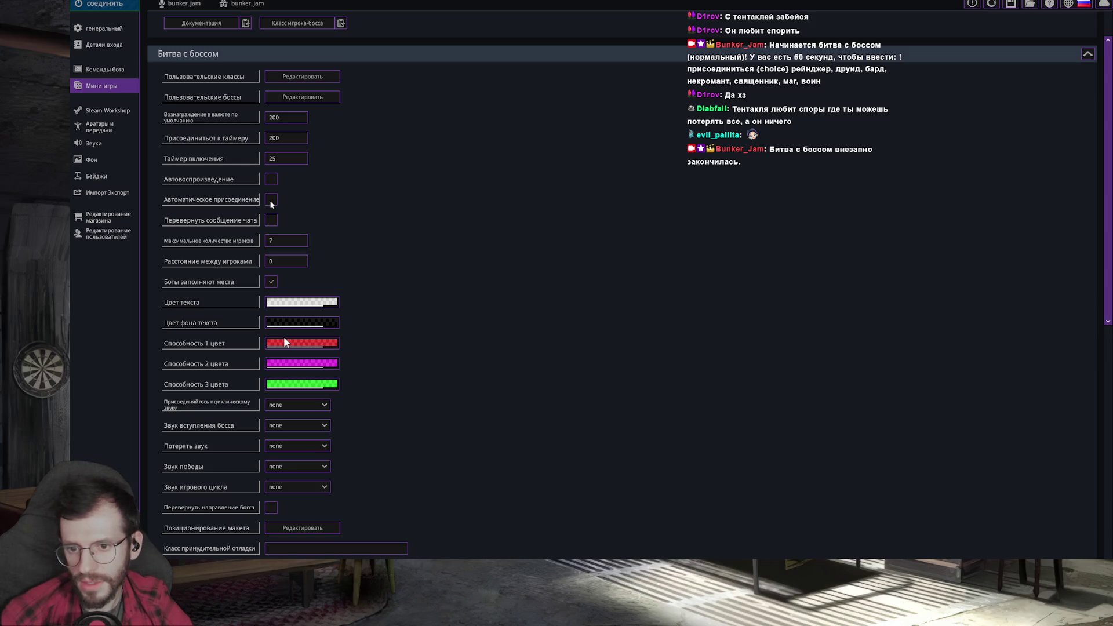
Enable automatic joining for boss battles and enter the layout positioning editor
click(271, 201)
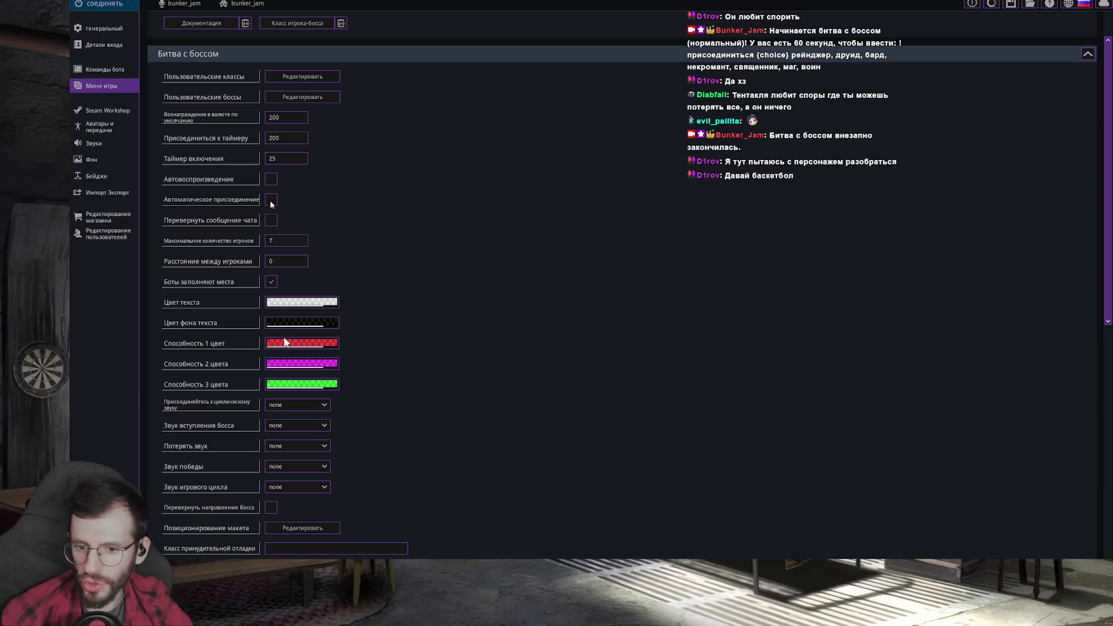
scroll(340, 349, down, 2)
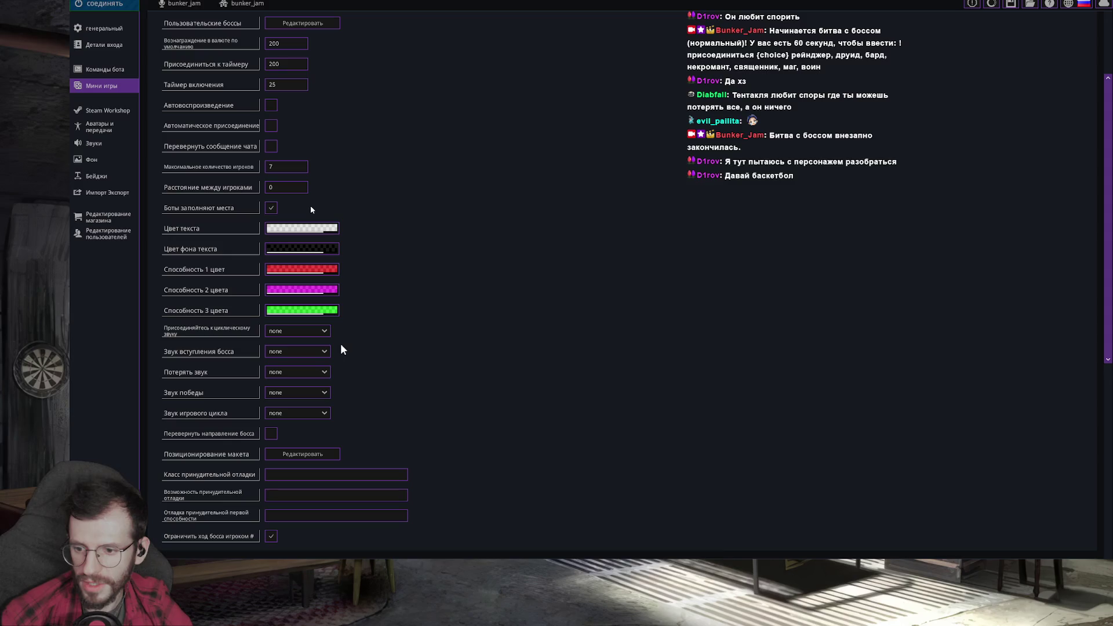
scroll(341, 345, down, 3)
scroll(340, 345, down, 3)
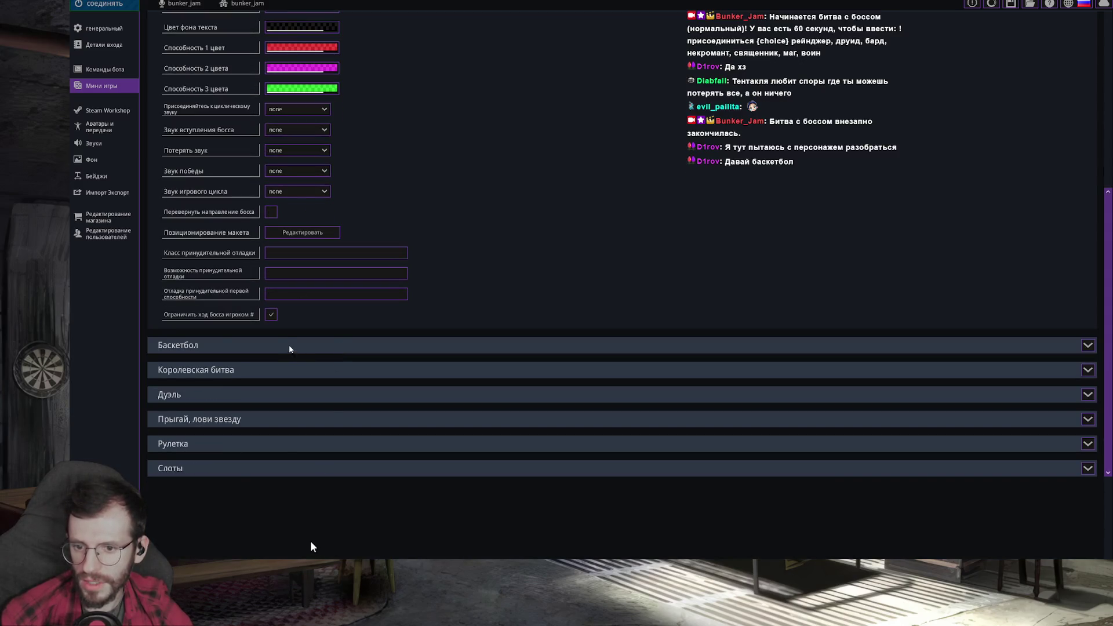
scroll(234, 517, up, 2)
click(300, 306)
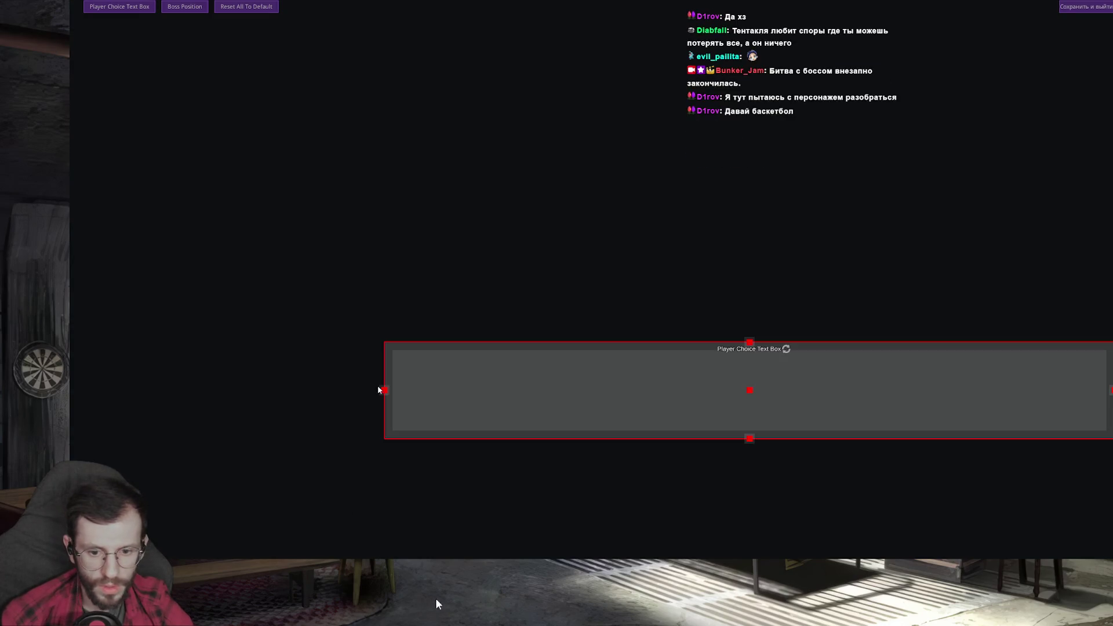
Widen the player choice text box leftward and move it lower
mouse_move(384, 391)
mouse_down()
mouse_move(794, 394)
mouse_move(751, 393)
mouse_up()
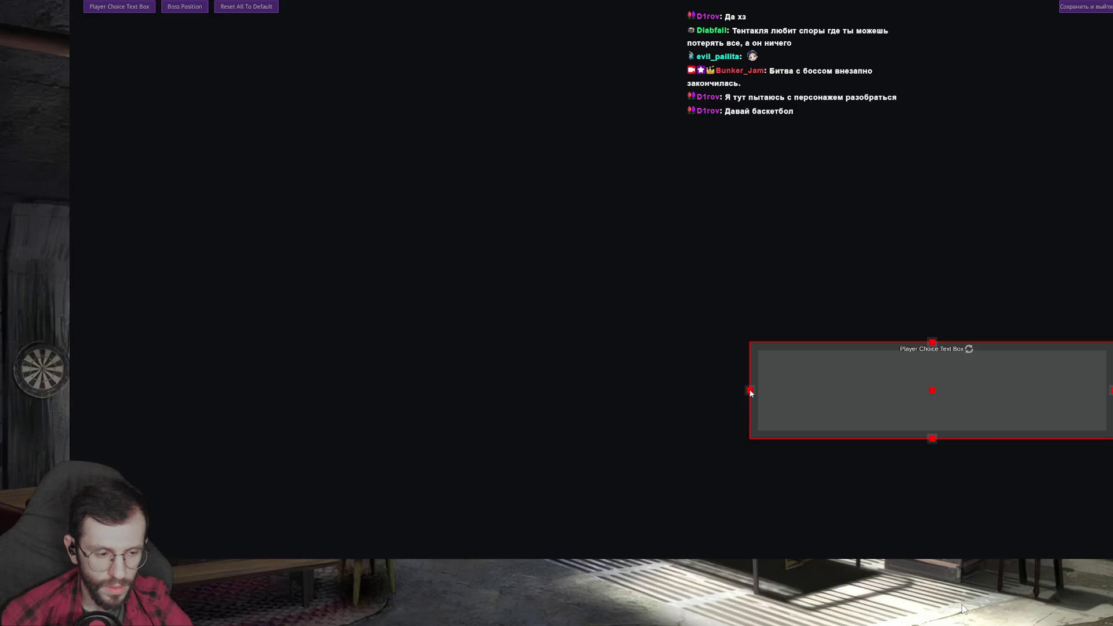
drag(752, 392, 345, 394)
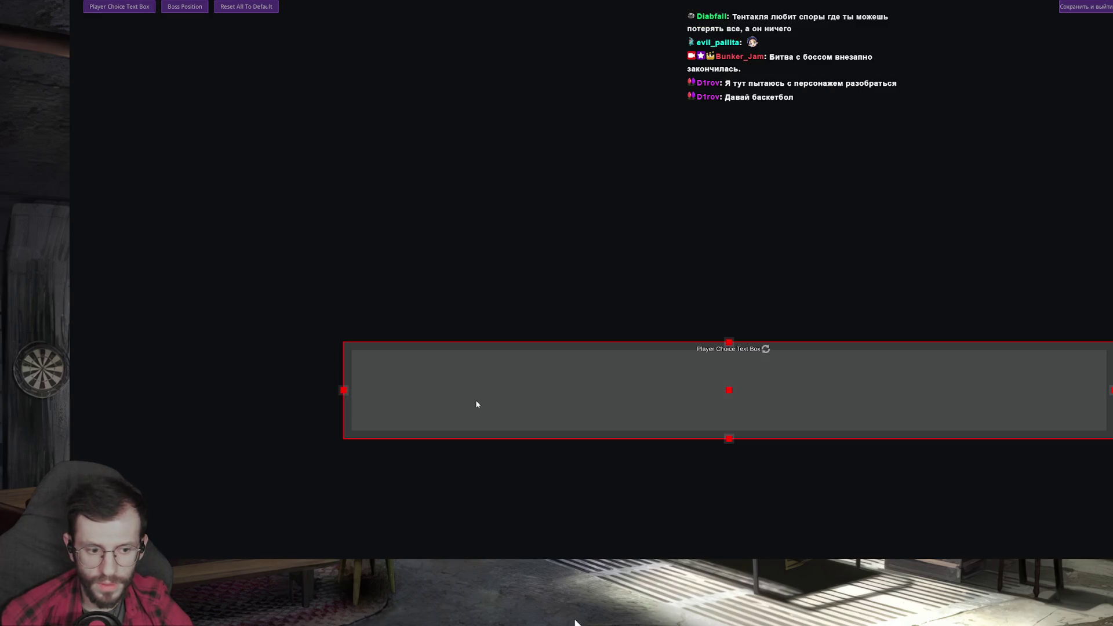
drag(476, 405, 730, 447)
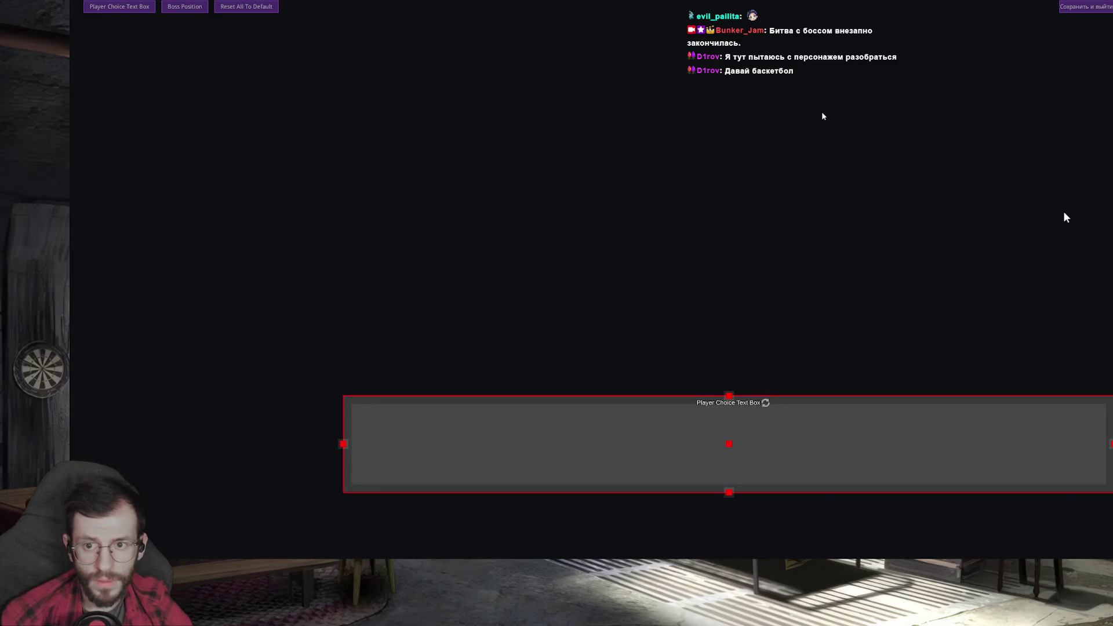
Move the boss position to bottom centre and save the layout
click(184, 7)
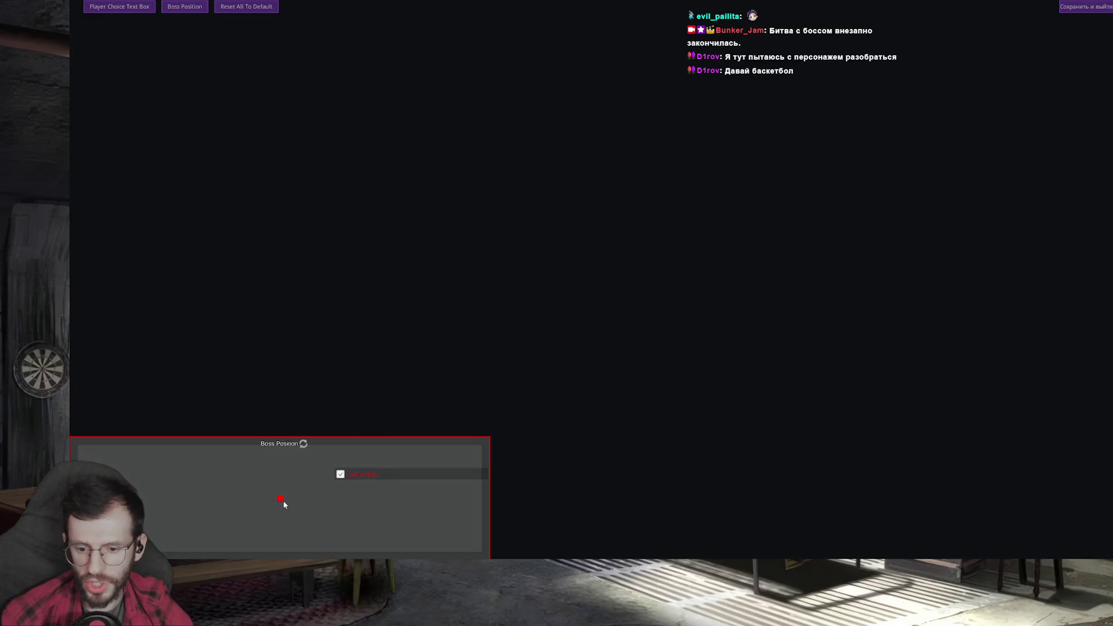
drag(285, 503, 600, 509)
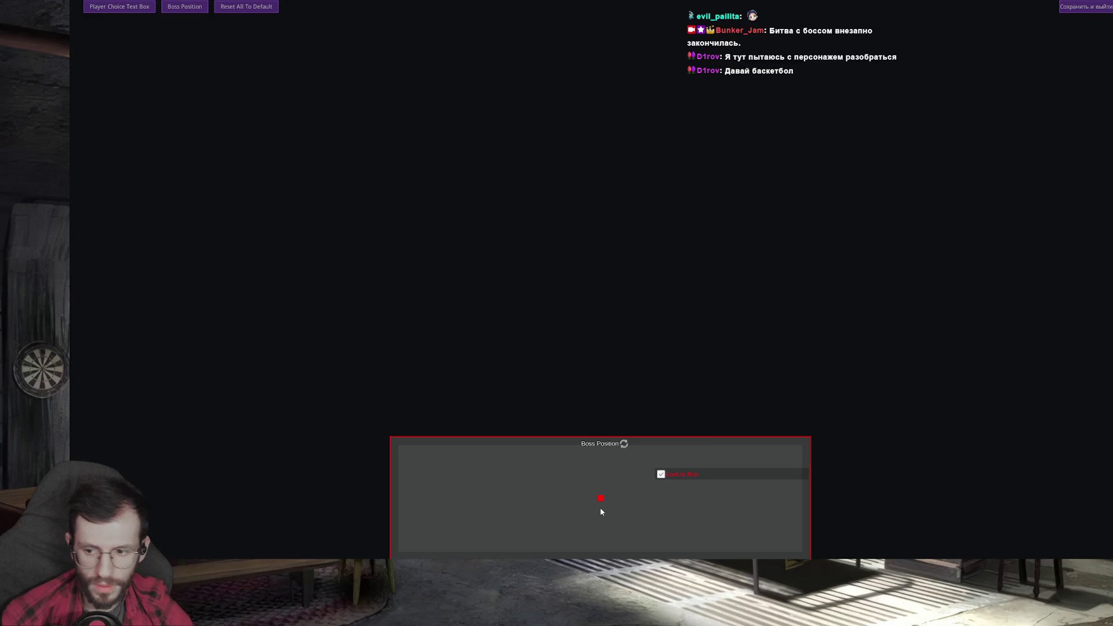
mouse_move(601, 512)
mouse_down()
mouse_move(629, 506)
mouse_move(595, 511)
mouse_up()
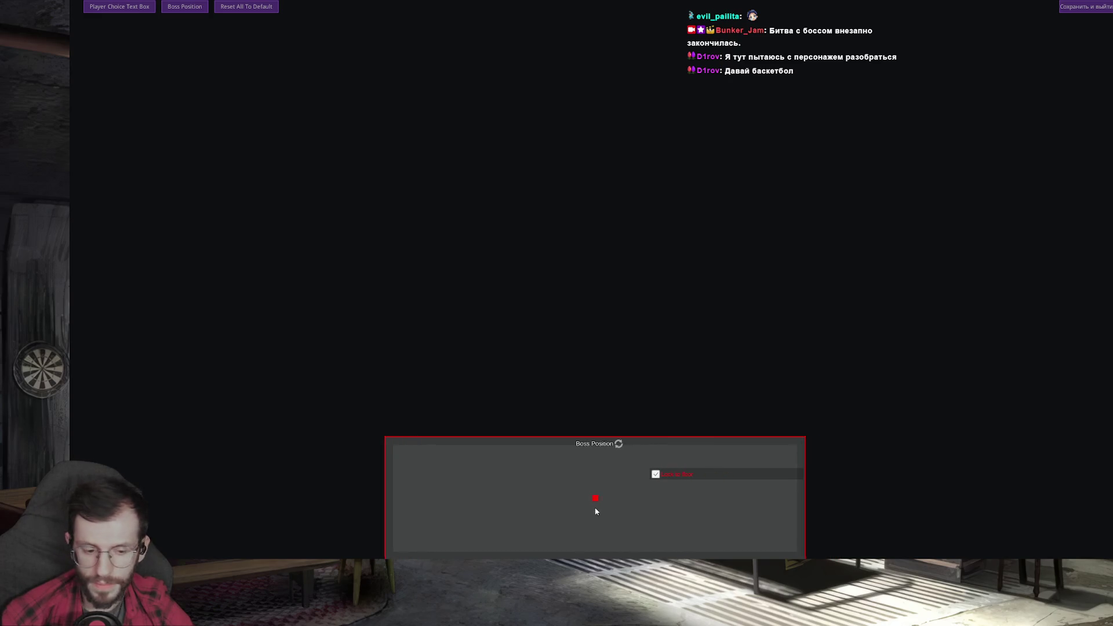
click(1077, 6)
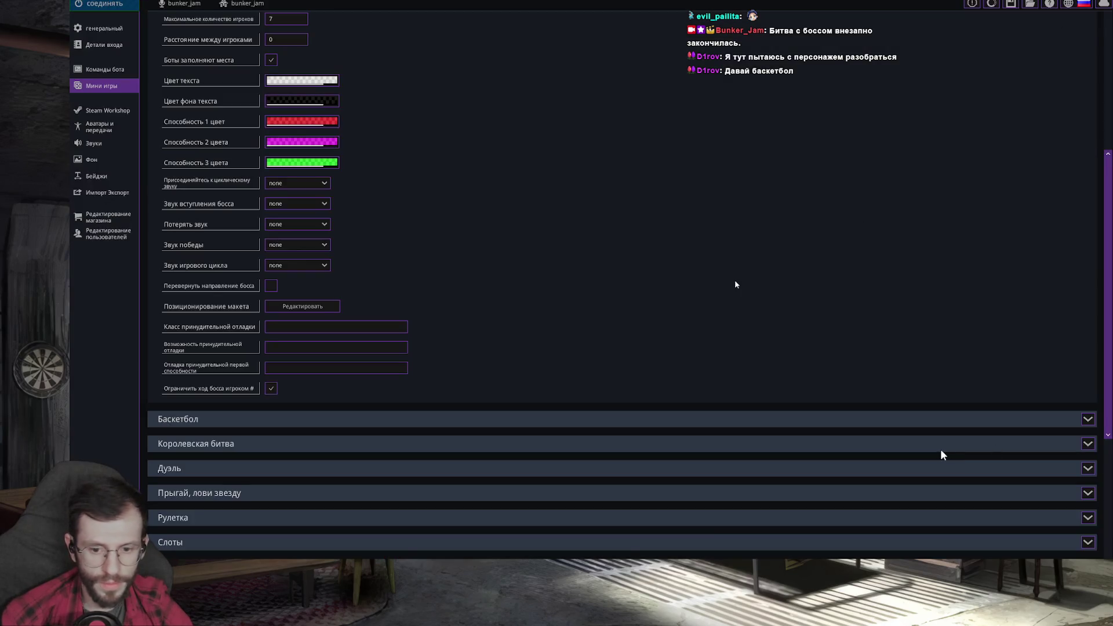
scroll(313, 428, down, 1)
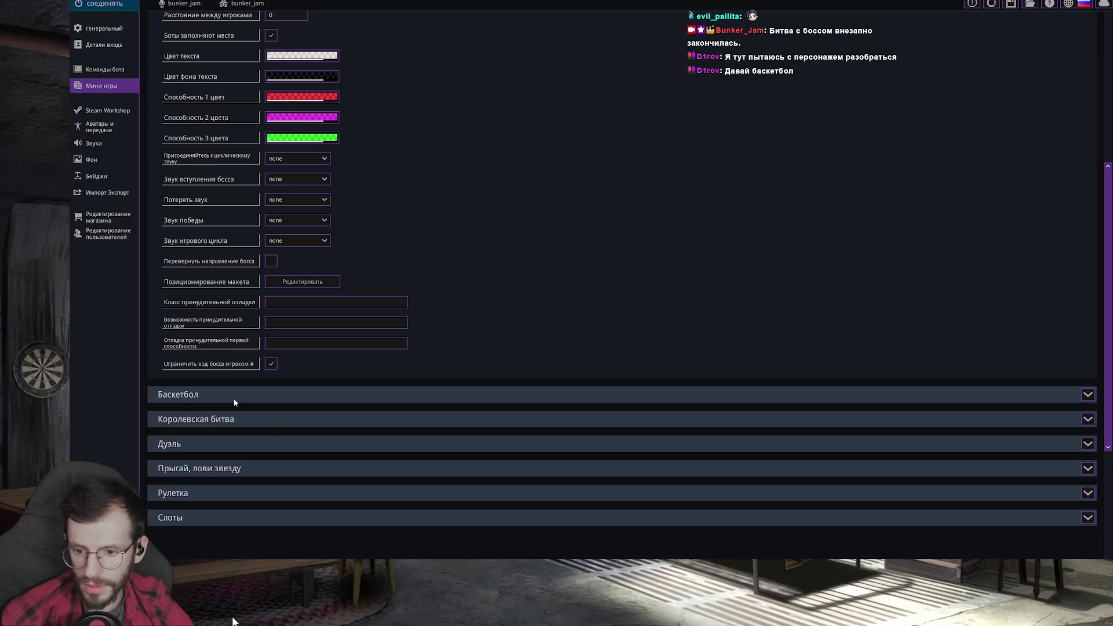
Expand Баскетбол, set boss fight max players to 10 and turn on autoplay
click(1087, 394)
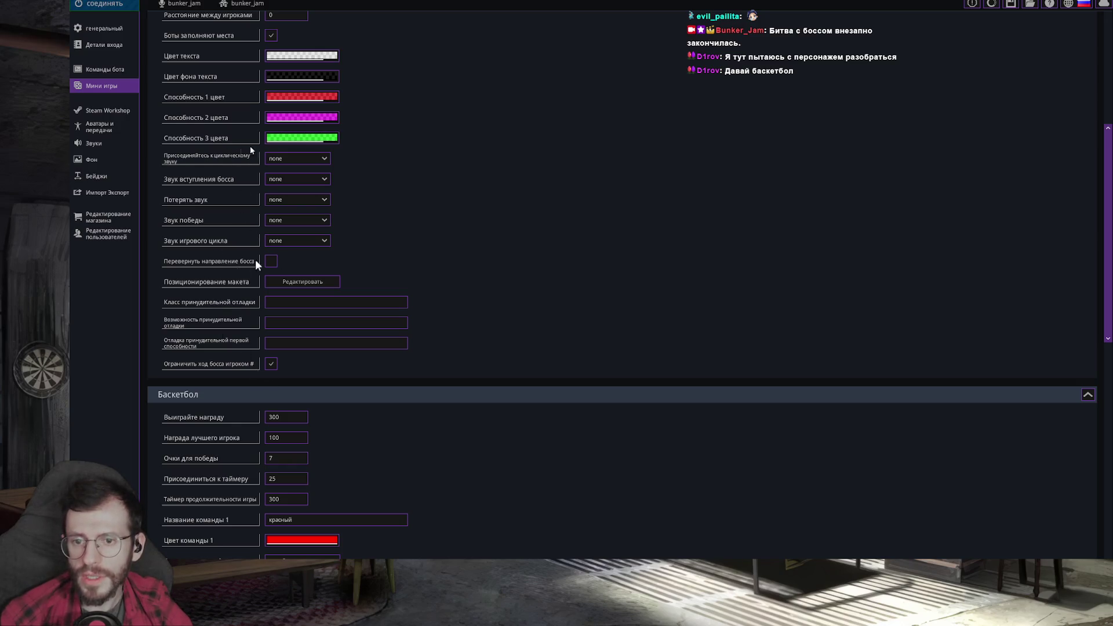
scroll(439, 154, up, 1)
scroll(439, 154, up, 2)
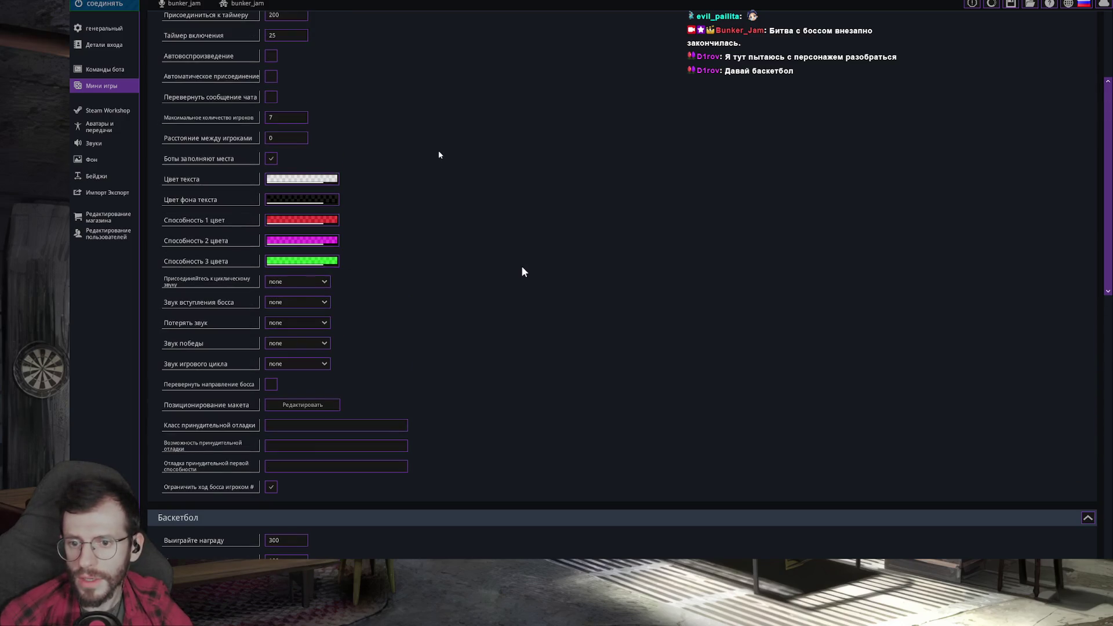
scroll(438, 154, up, 2)
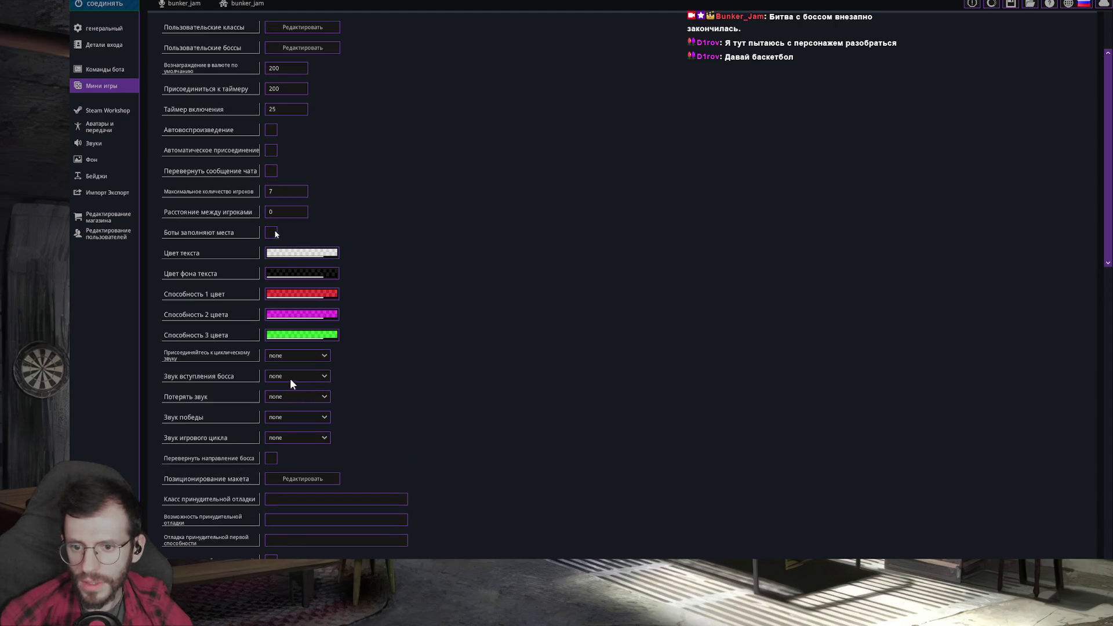
scroll(363, 381, up, 1)
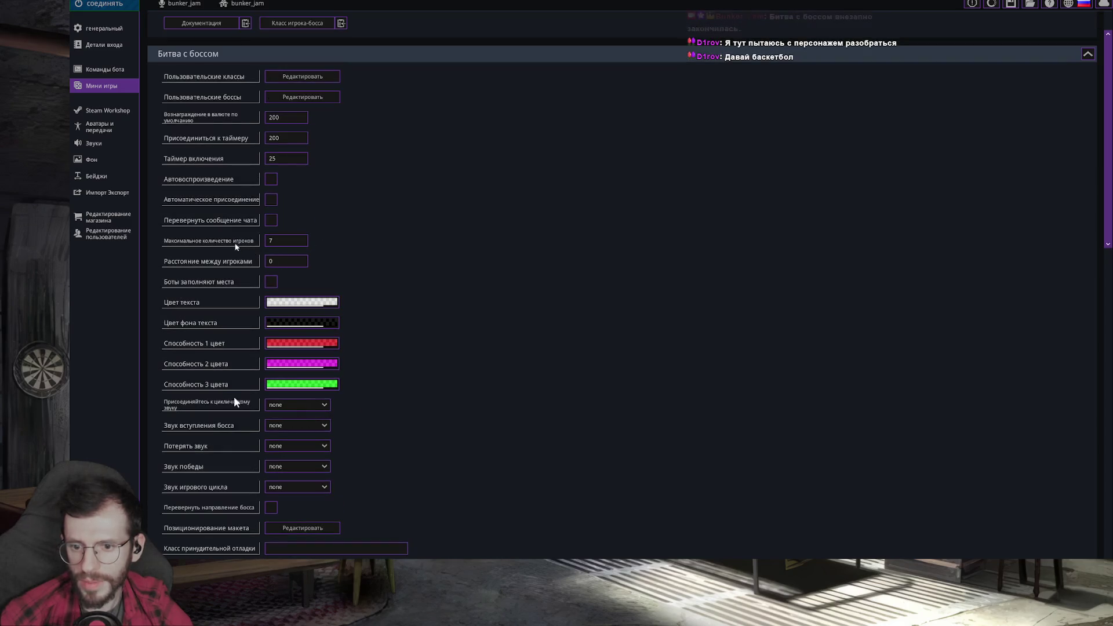
double_click(277, 243)
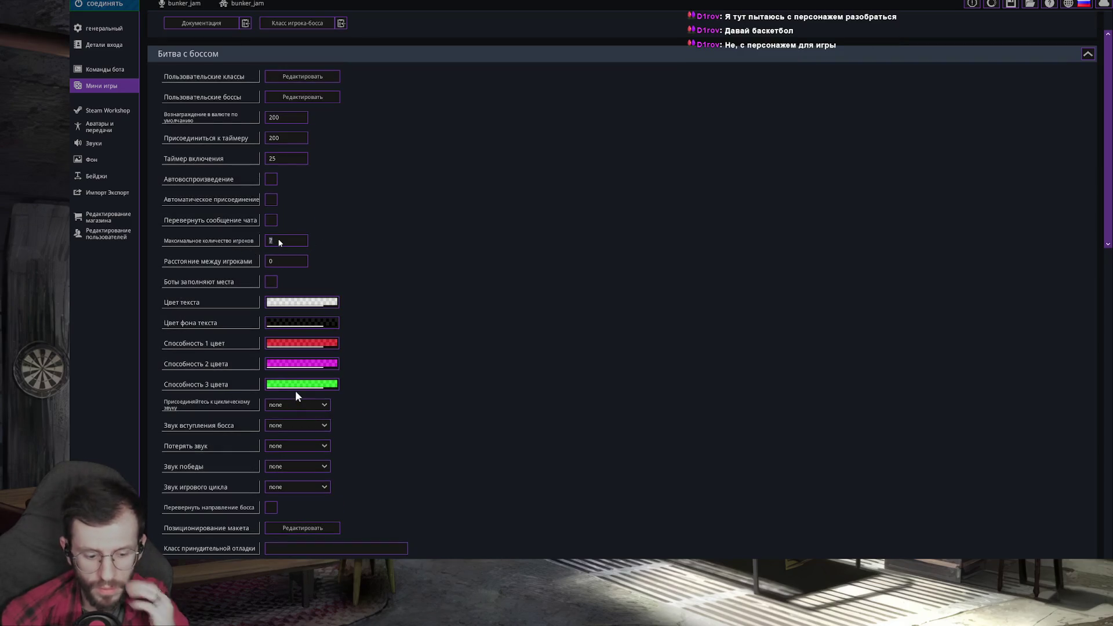
text(10)
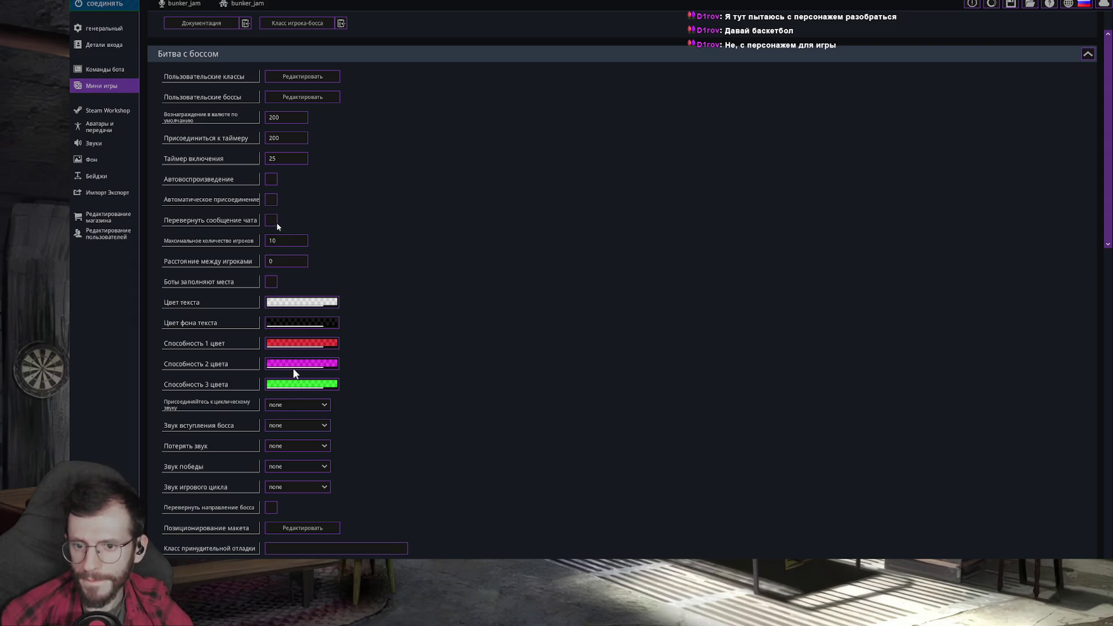
click(270, 179)
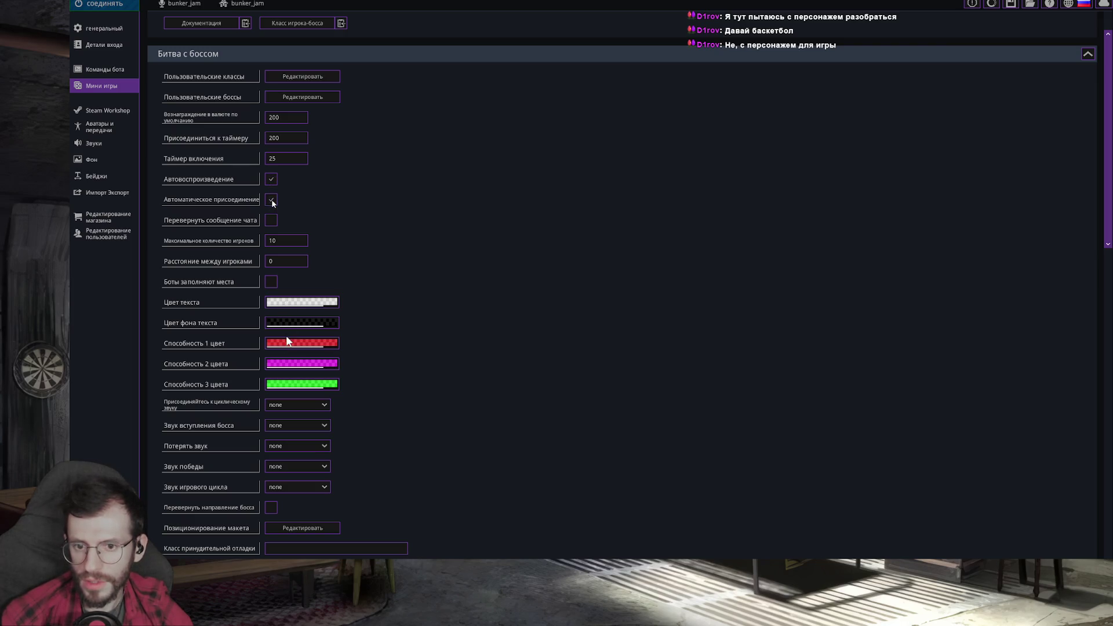
scroll(430, 356, down, 3)
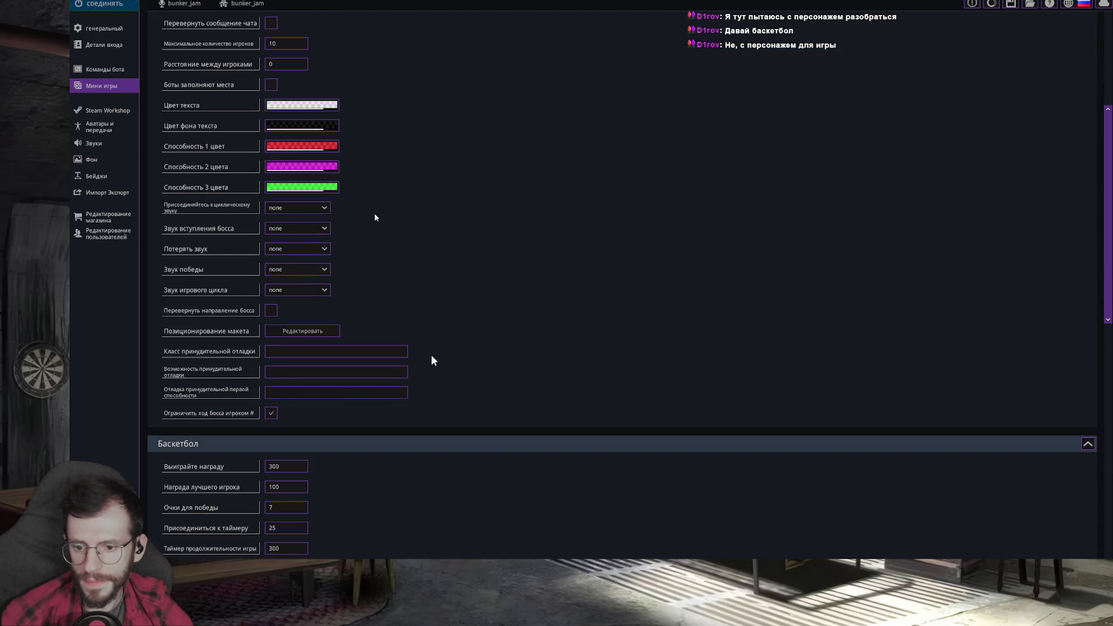
scroll(431, 355, down, 3)
scroll(429, 357, up, 2)
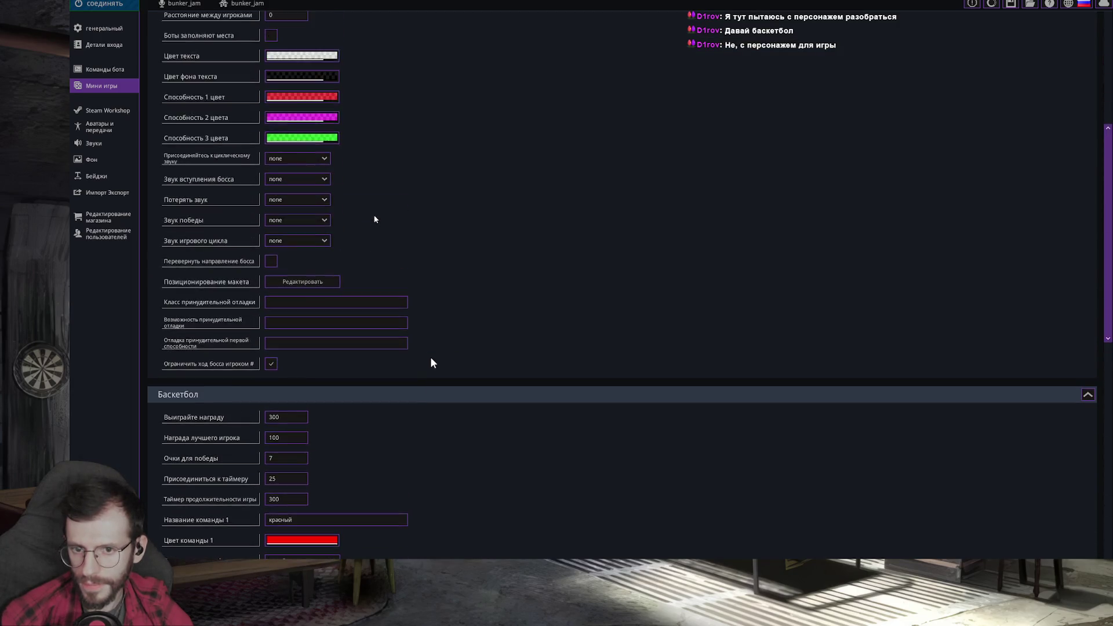
scroll(431, 358, up, 1)
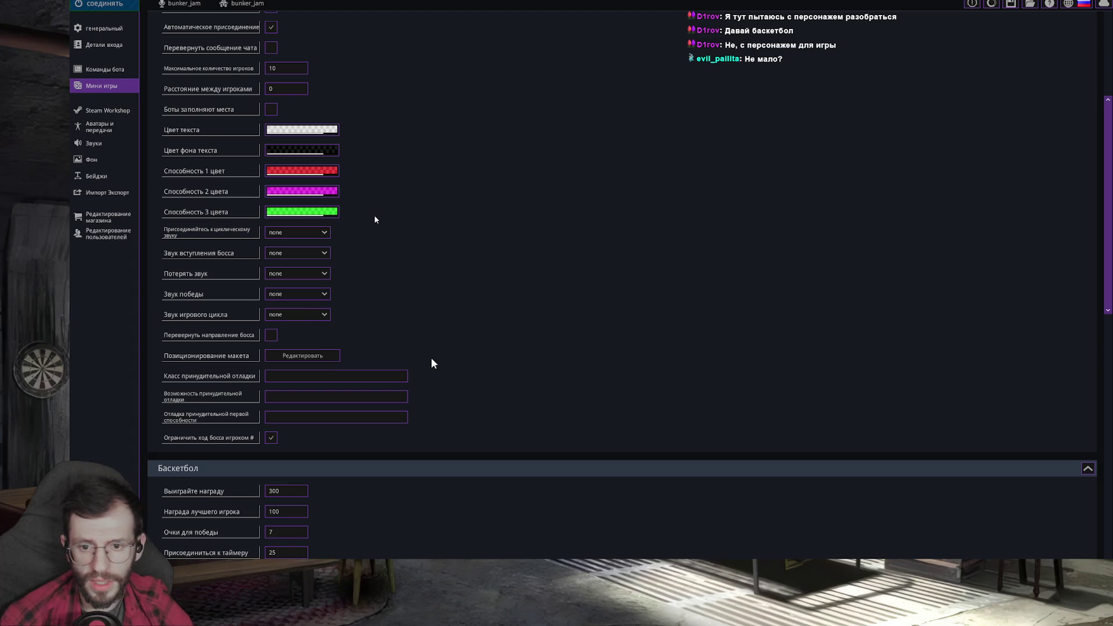
scroll(432, 364, down, 3)
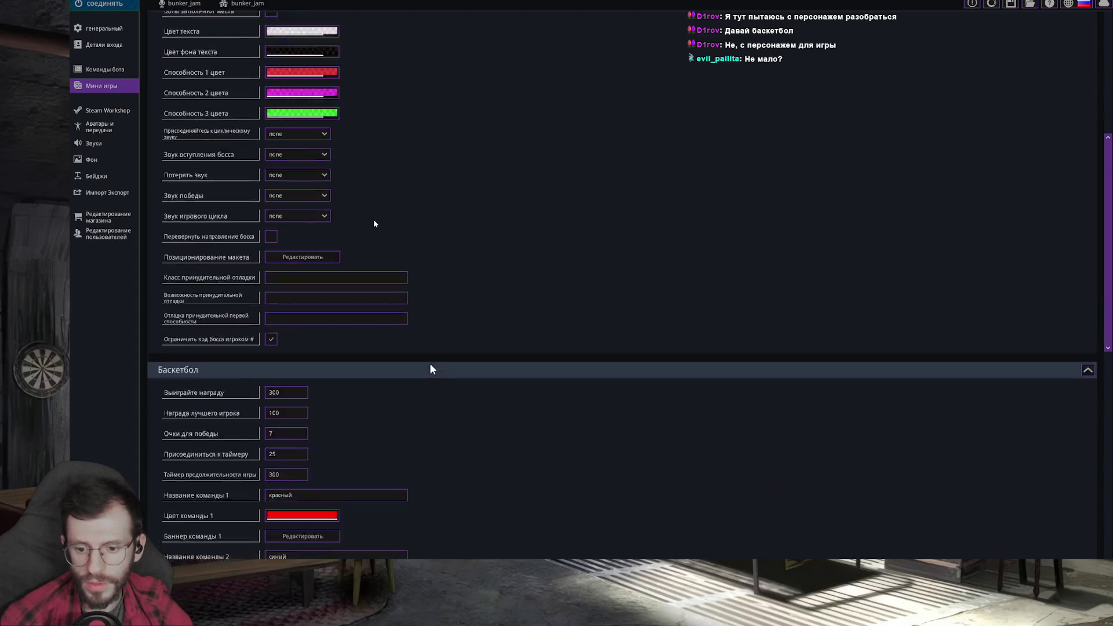
scroll(430, 364, down, 2)
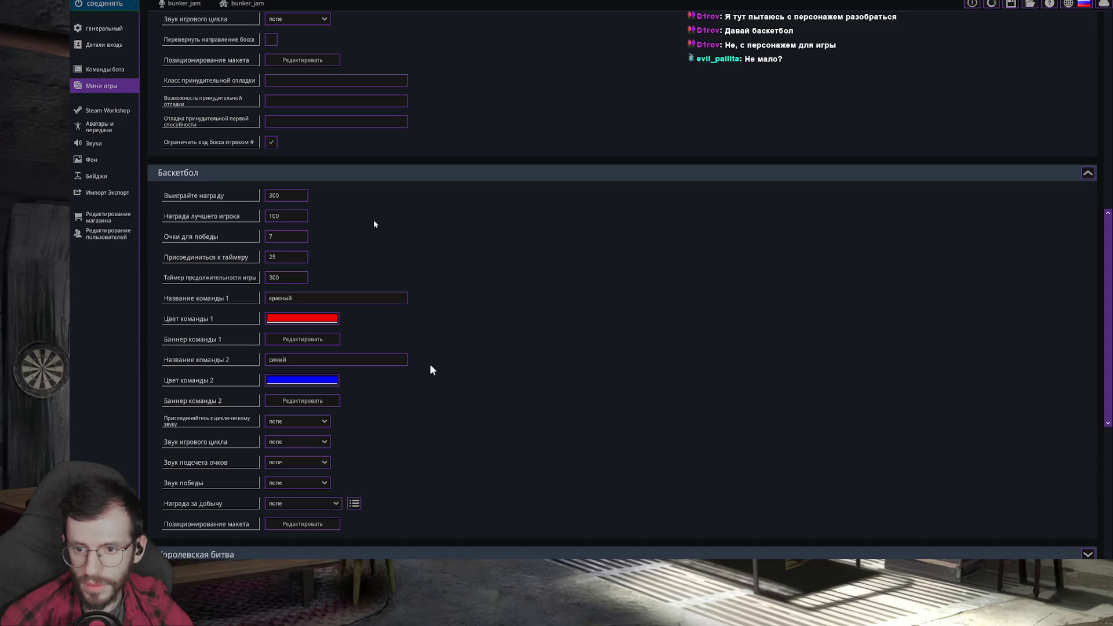
Set the Баскетбол join timer to 120 and glance at team 2's colour choice
double_click(283, 198)
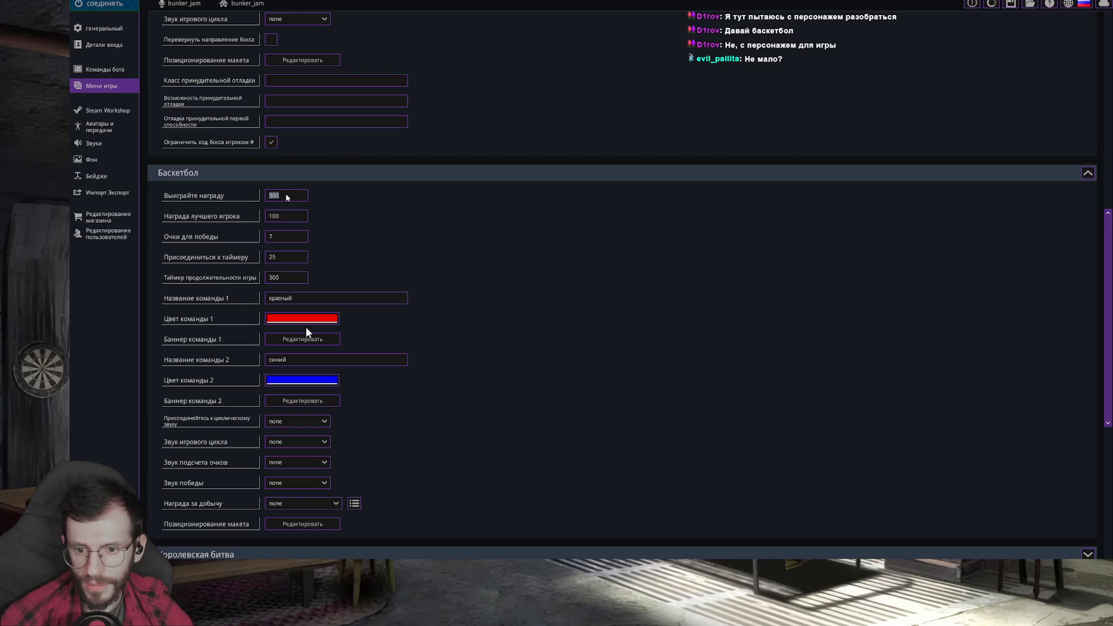
scroll(381, 347, down, 1)
double_click(292, 231)
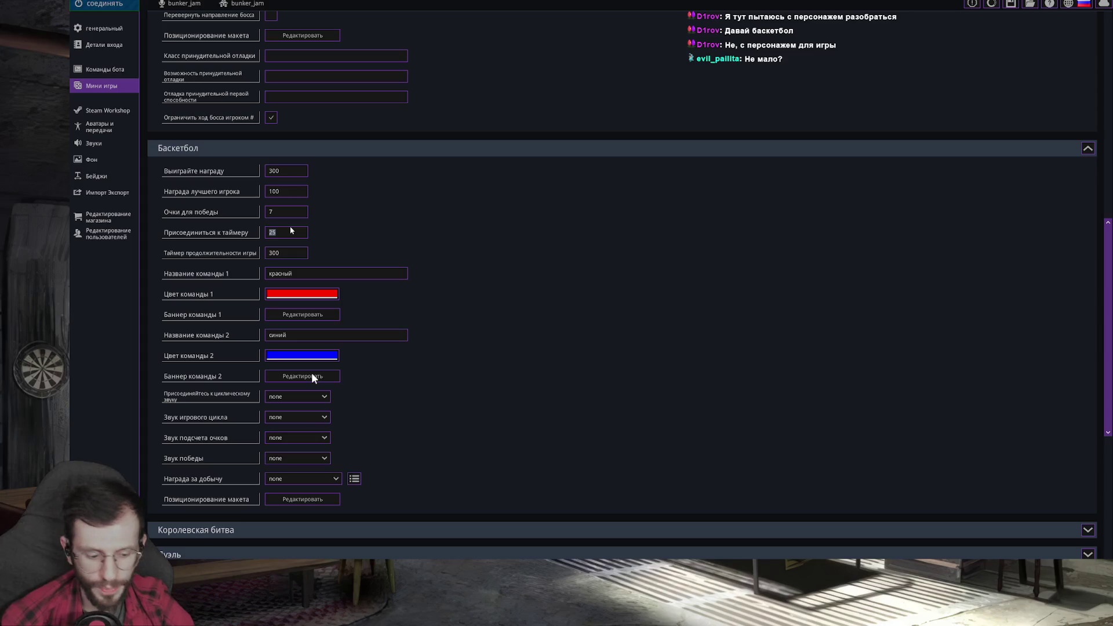
text(12)
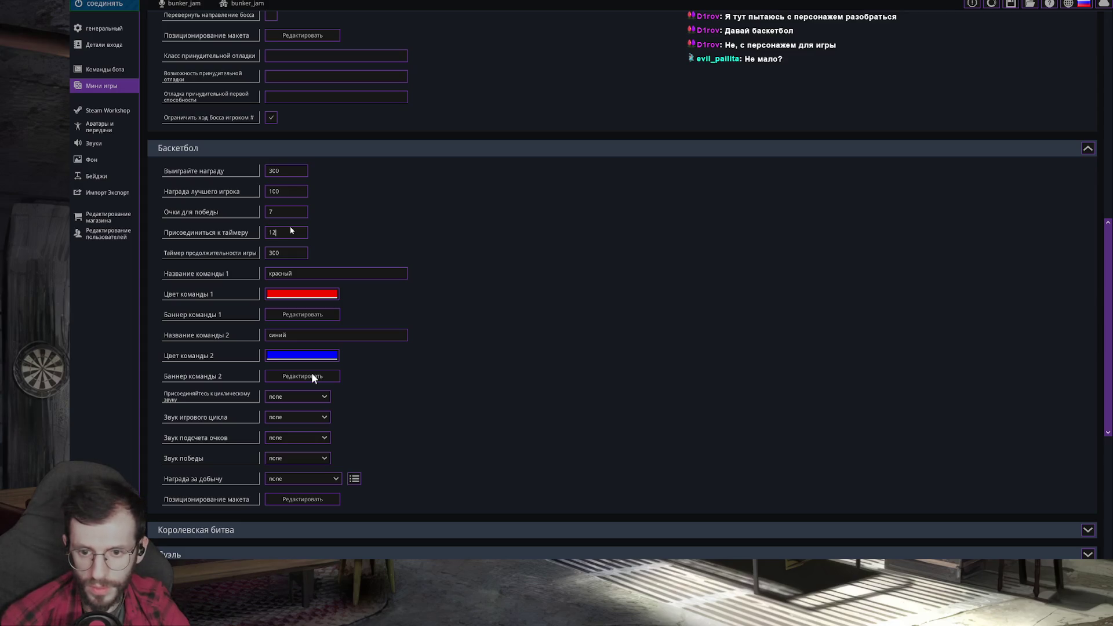
text(0)
scroll(420, 389, down, 1)
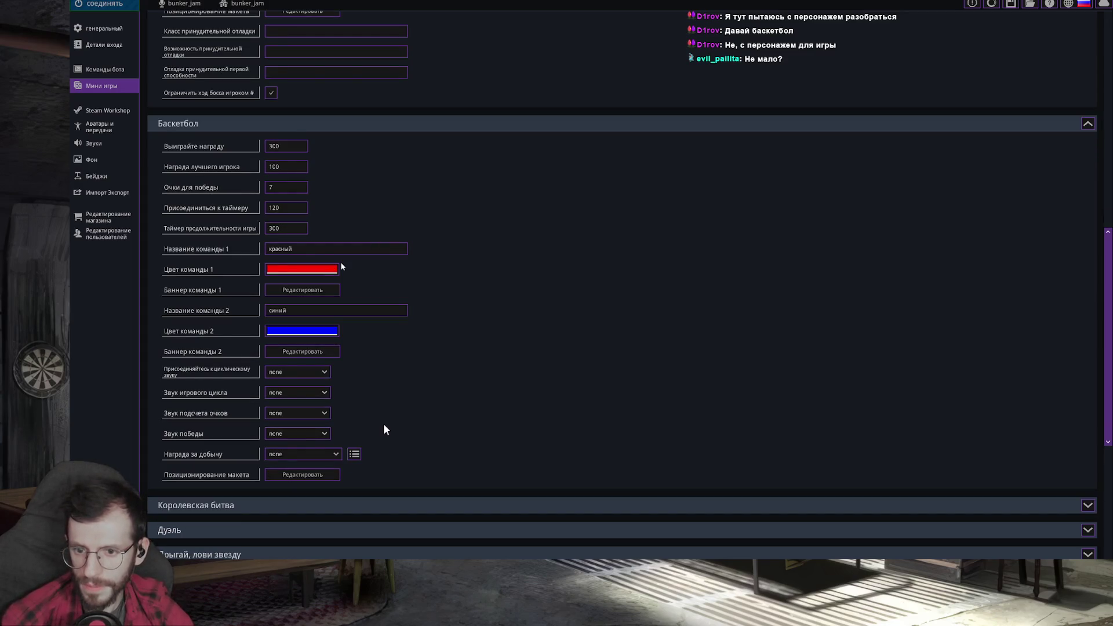
scroll(383, 430, down, 1)
scroll(411, 440, down, 2)
click(296, 256)
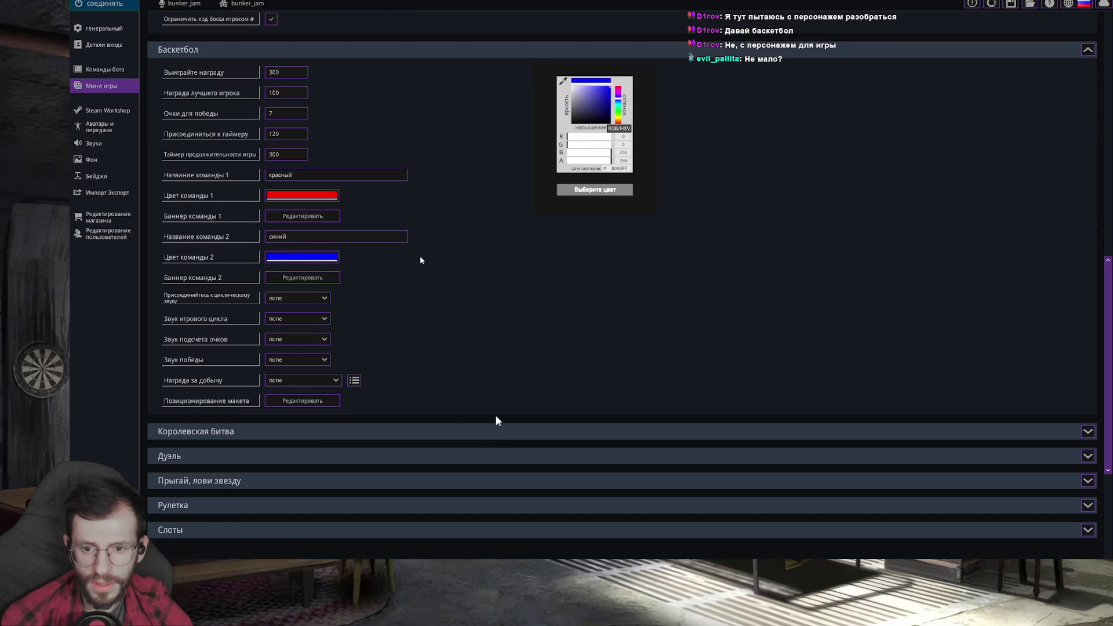
click(580, 191)
scroll(431, 291, down, 2)
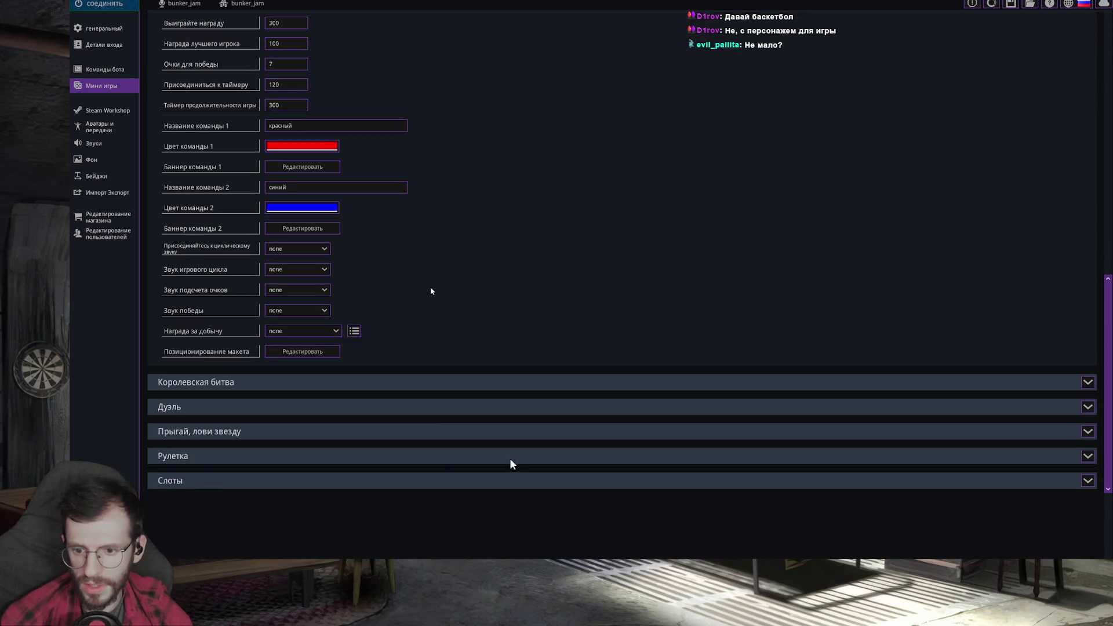
scroll(431, 291, down, 5)
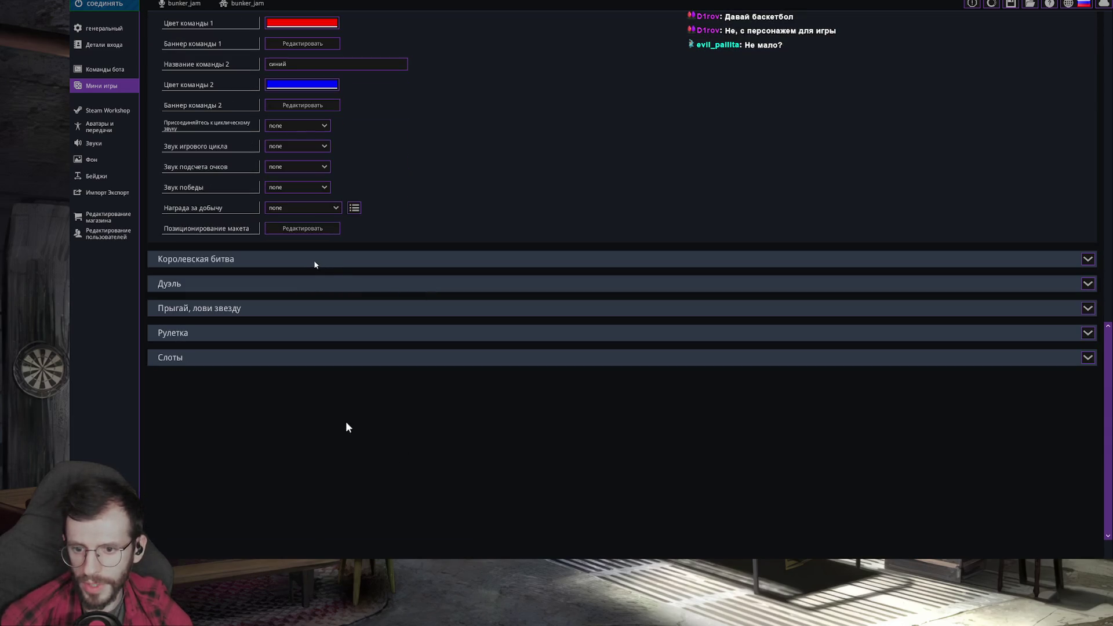
Set the battle royale win reward to 100 and the duel accept timer to 120
click(1088, 259)
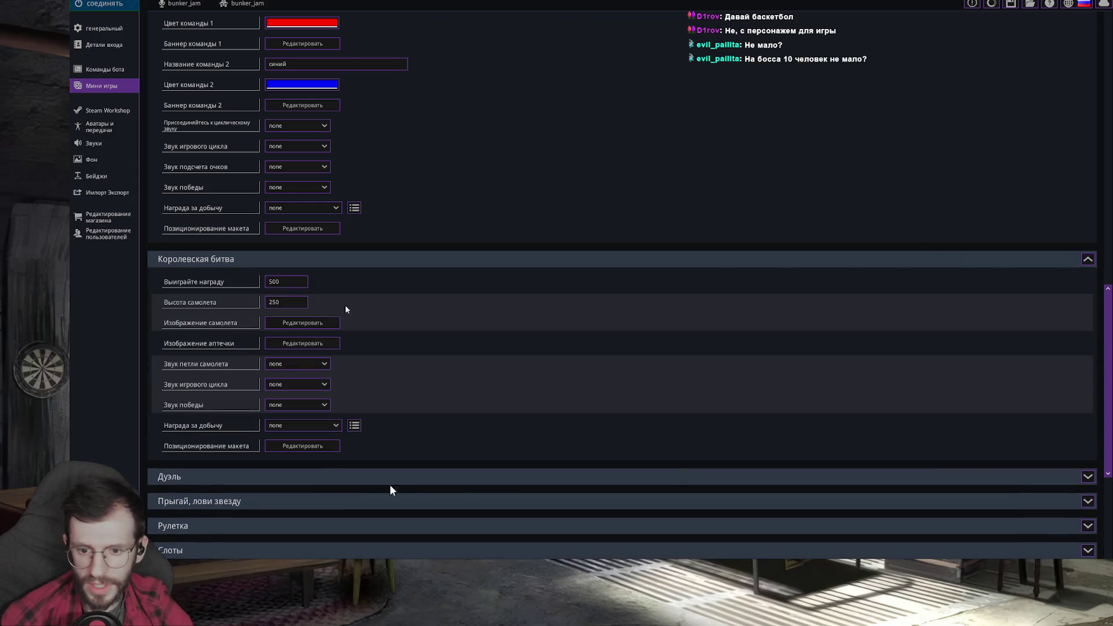
text(100)
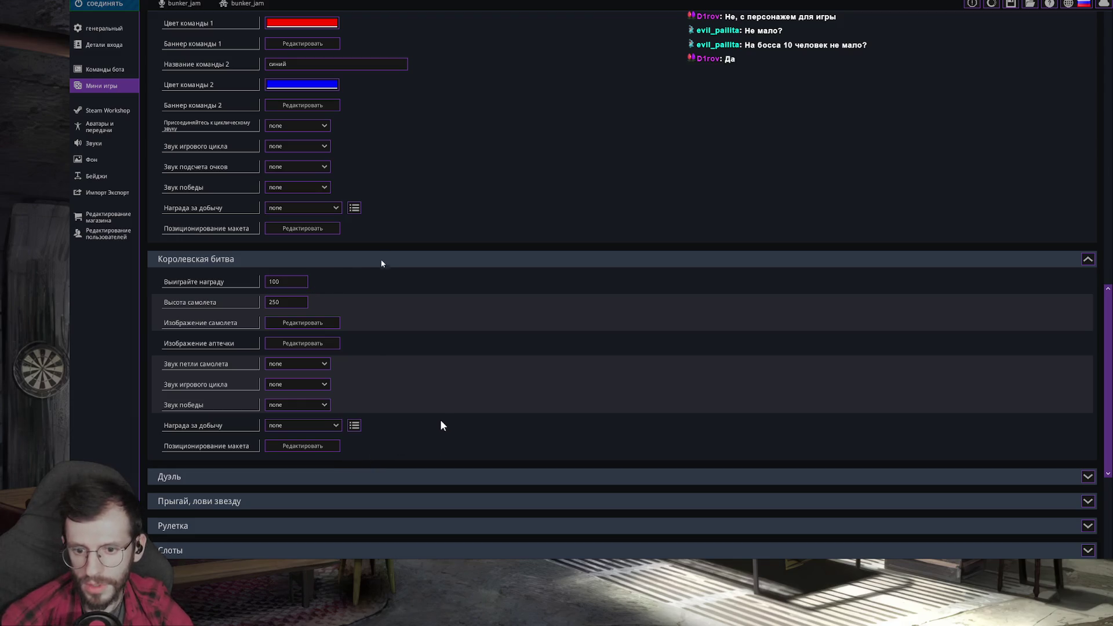
scroll(443, 415, down, 2)
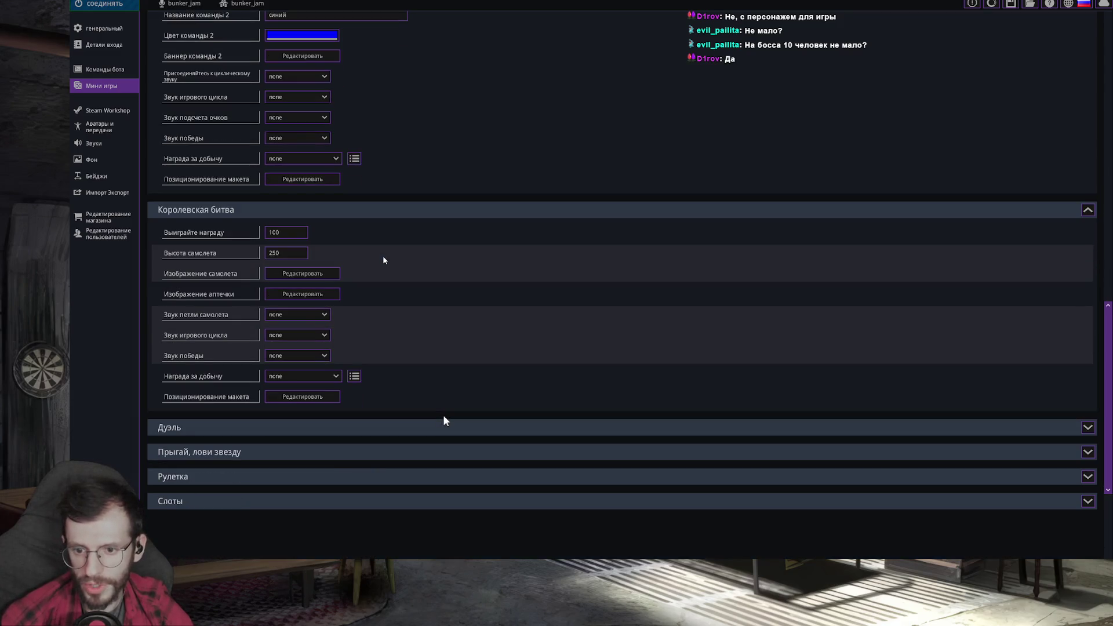
scroll(443, 421, down, 2)
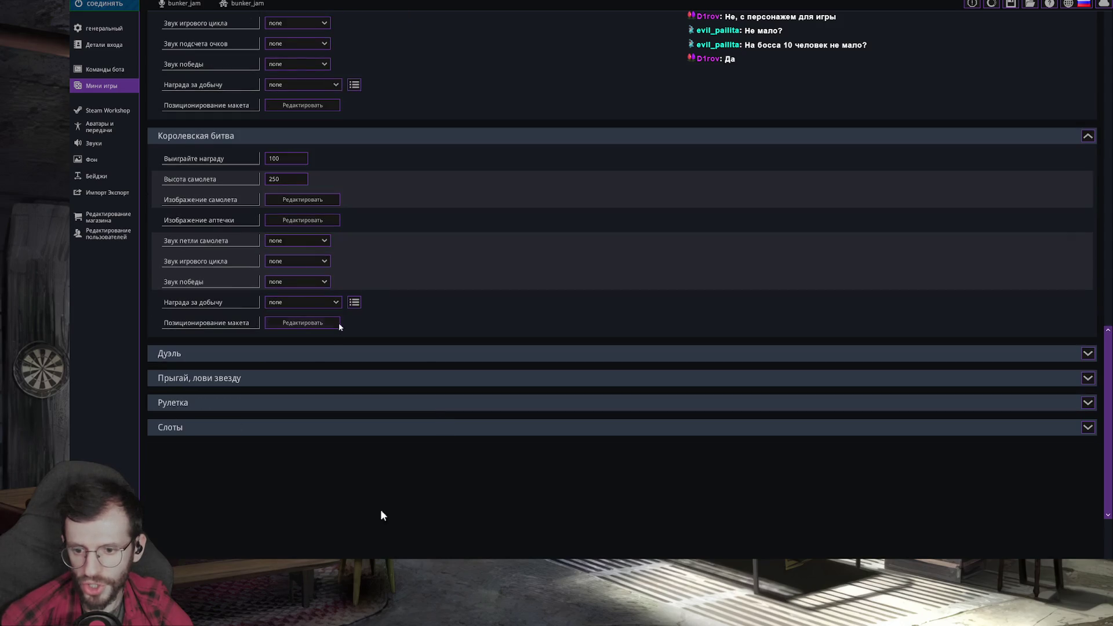
click(736, 354)
scroll(377, 392, down, 2)
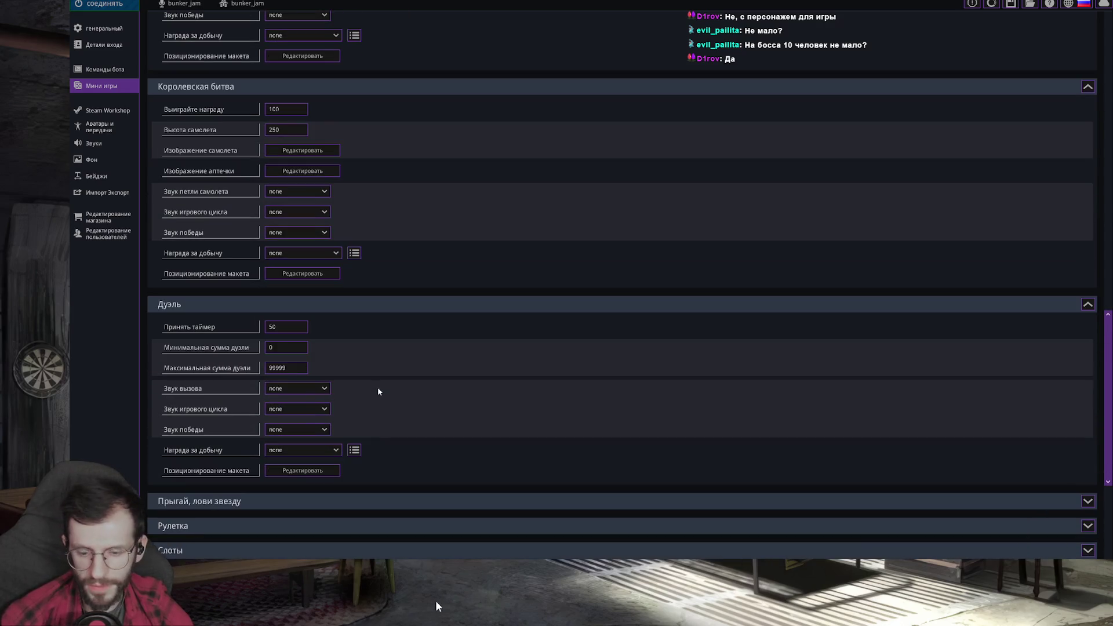
scroll(378, 391, down, 2)
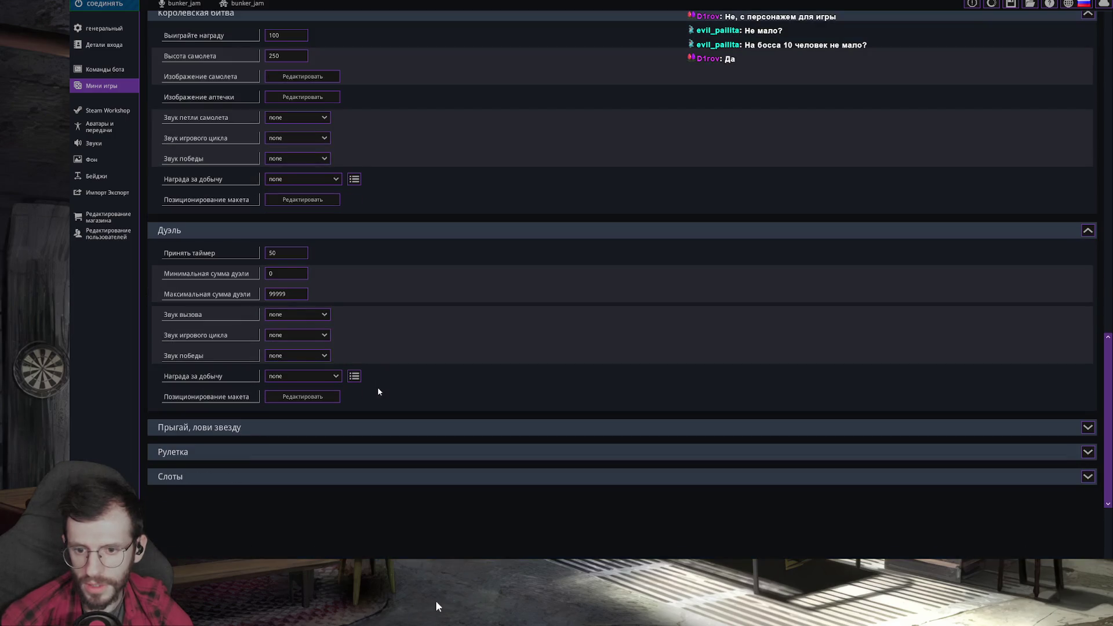
double_click(274, 253)
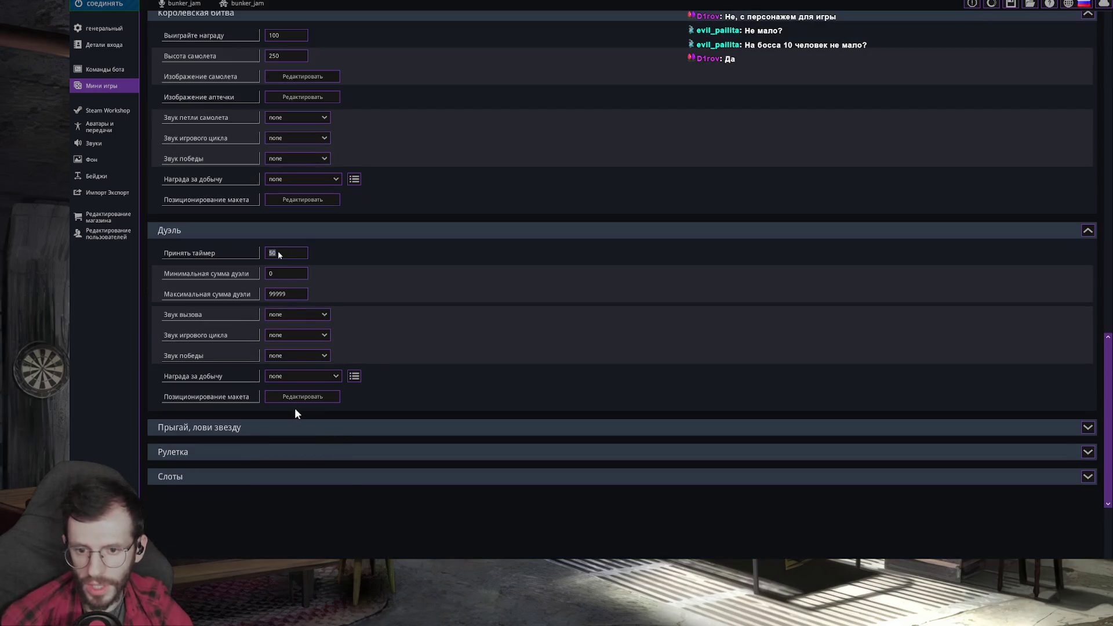
text(60)
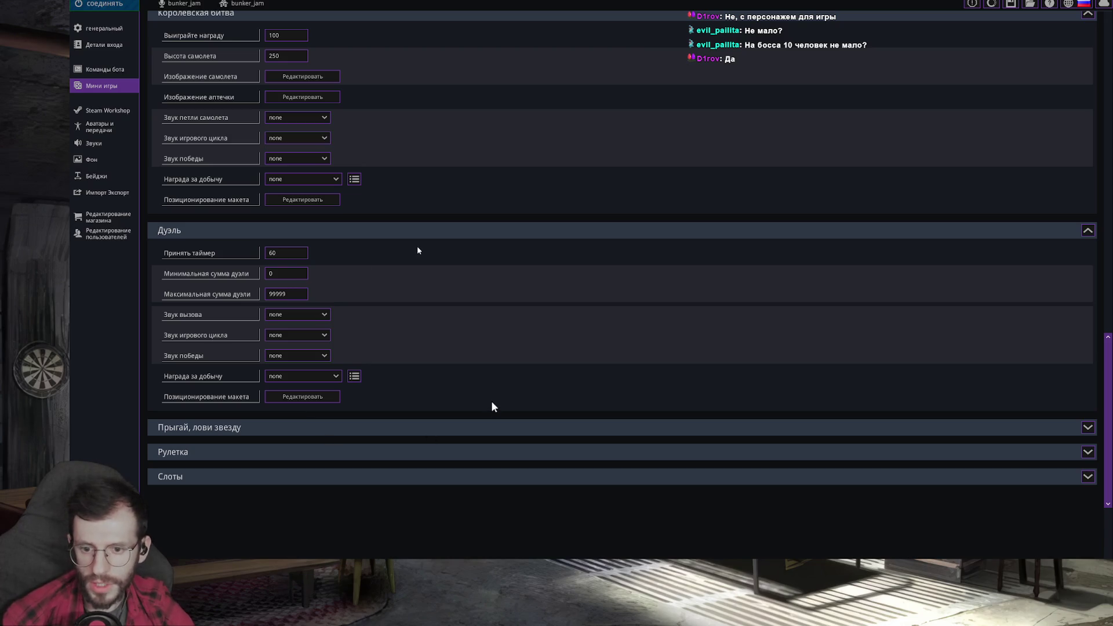
key(BackSpace)
key(BackSpace)
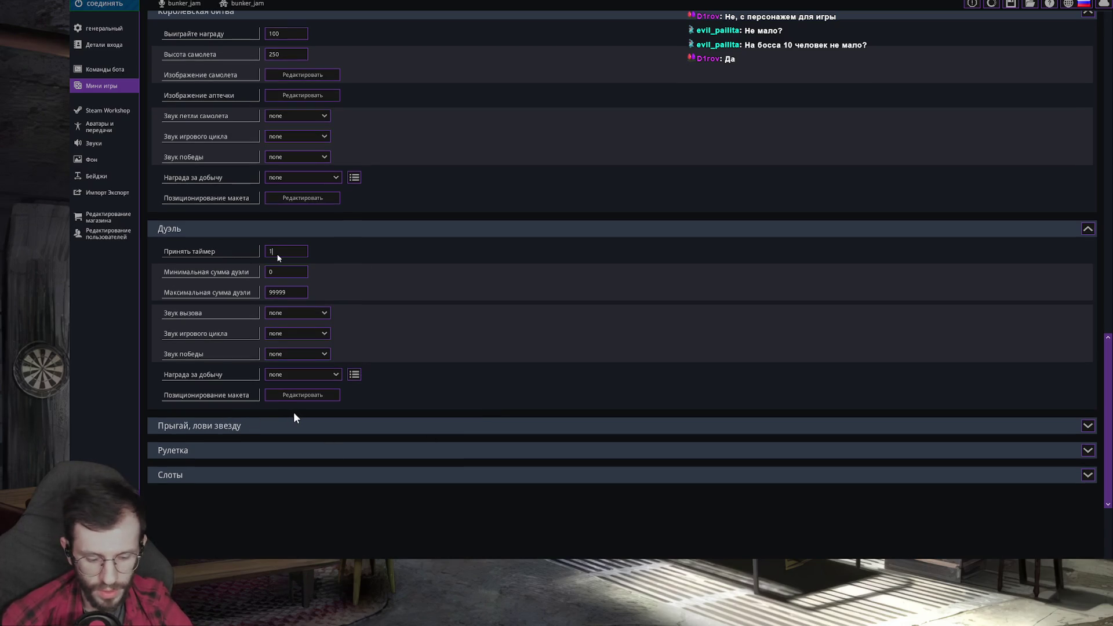
text(120)
scroll(297, 415, down, 1)
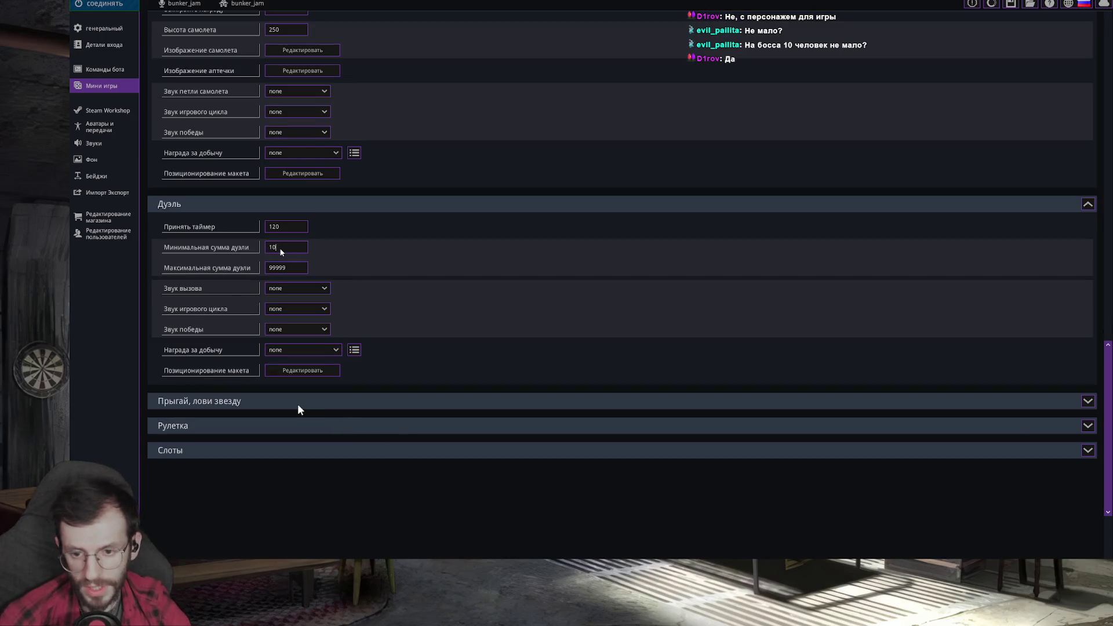
text(10)
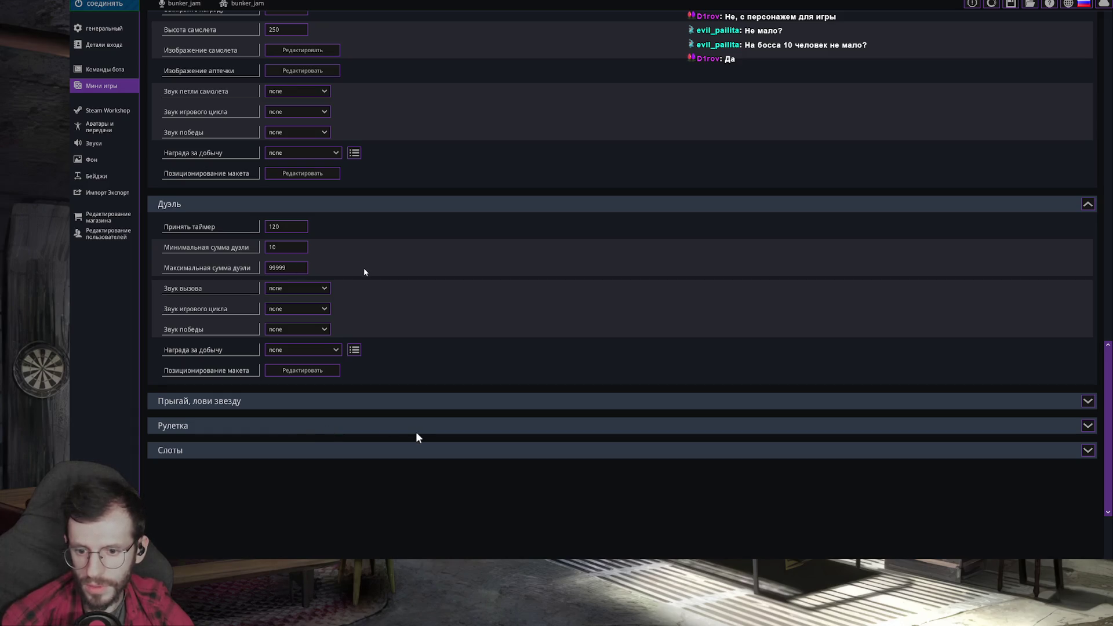
Set the minimum duel amount to 10, leaving the maximum unchanged, and expand the star settings
double_click(287, 270)
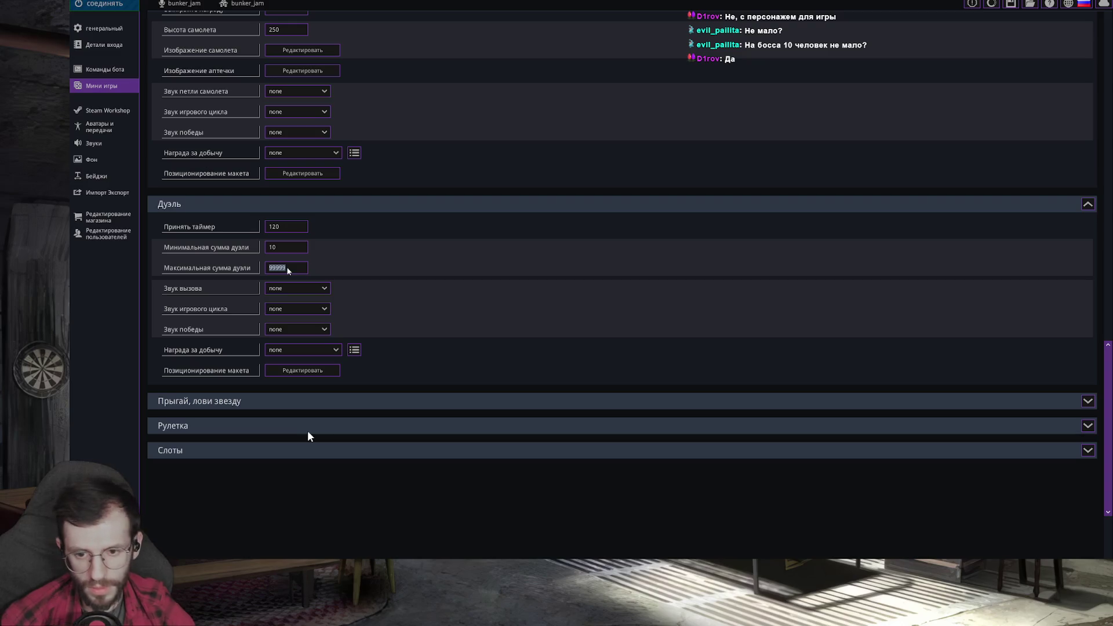
click(388, 284)
scroll(449, 450, down, 1)
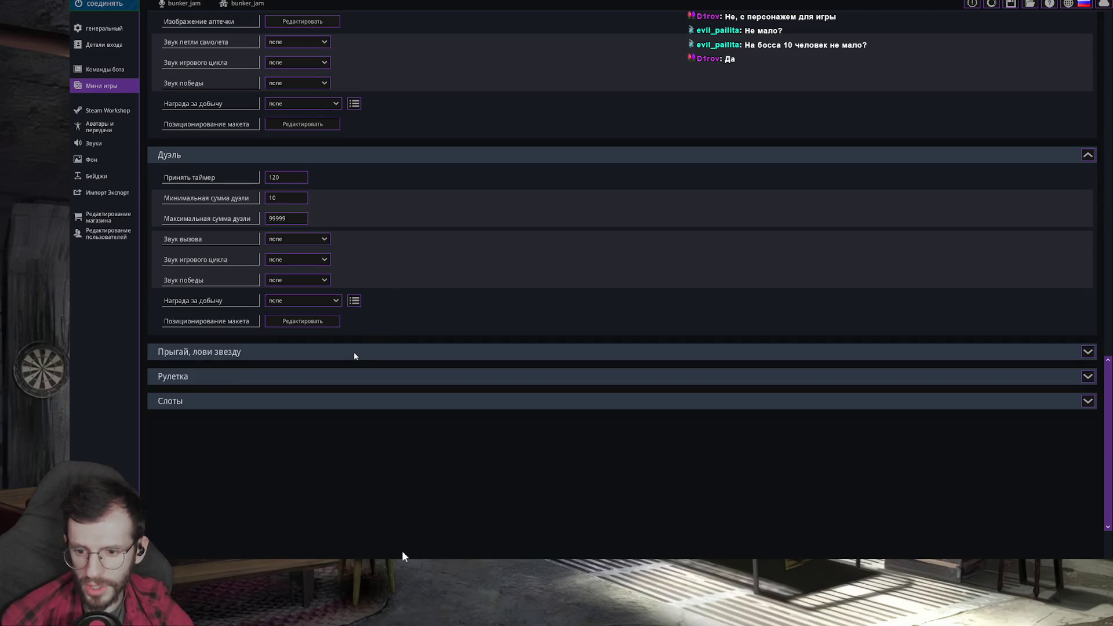
click(991, 351)
scroll(903, 494, down, 2)
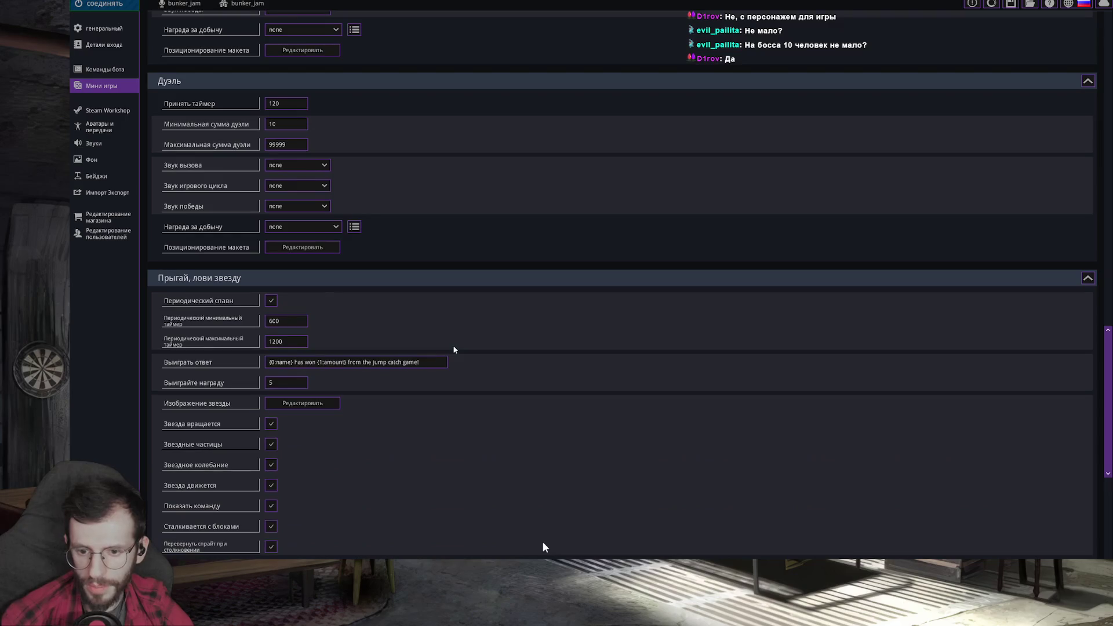
Set the roulette rolling timer to 60 and reload timer to 120, then bring up layout positioning
click(1087, 278)
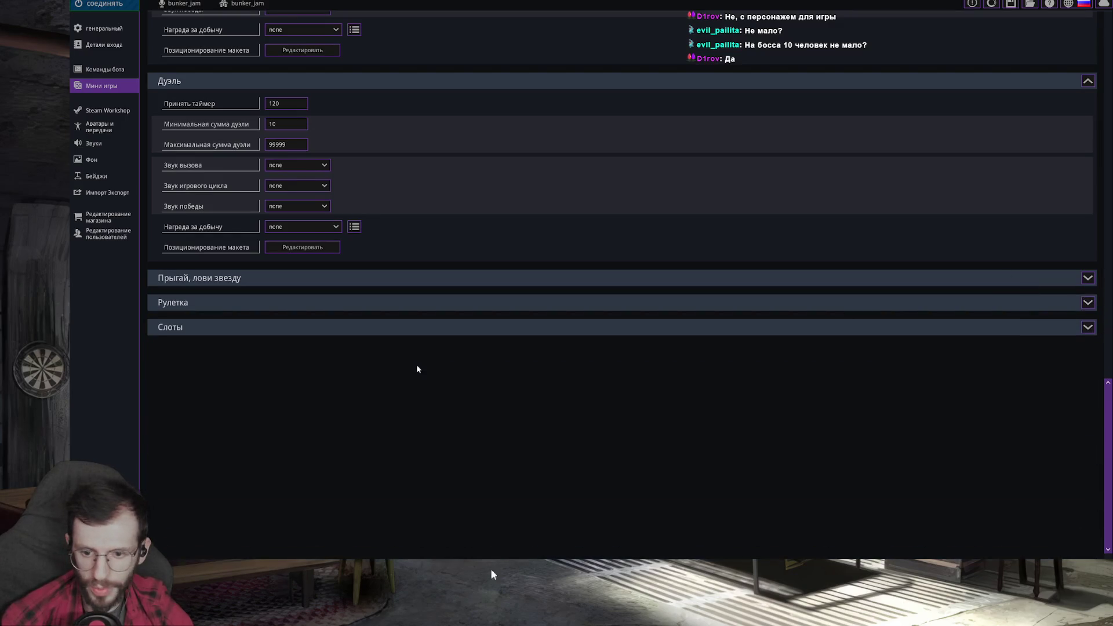
click(1089, 304)
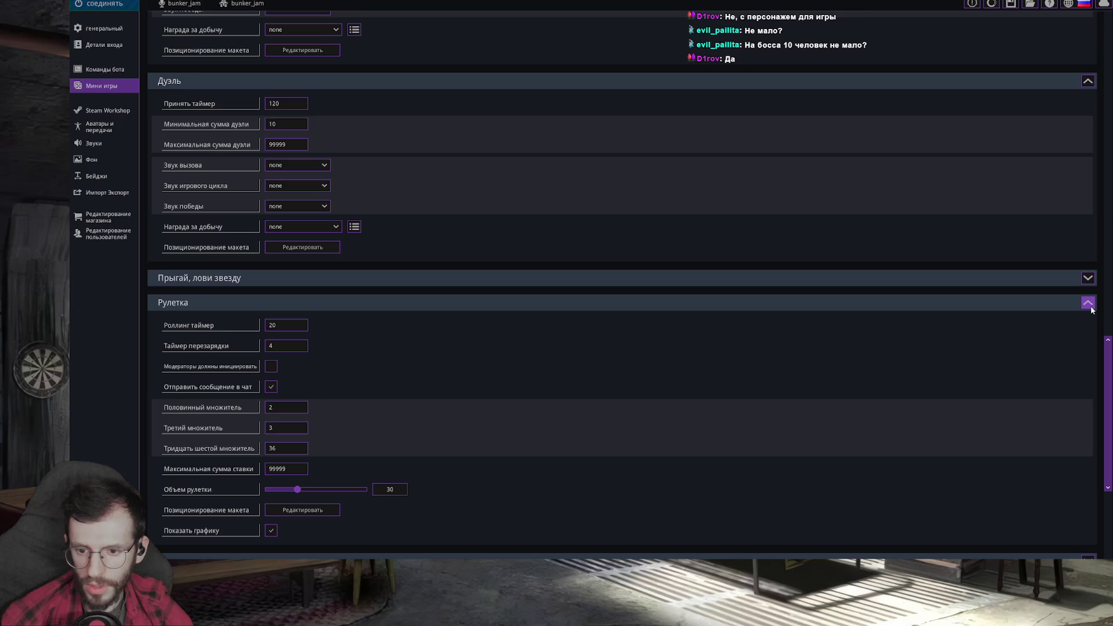
double_click(281, 328)
text(100)
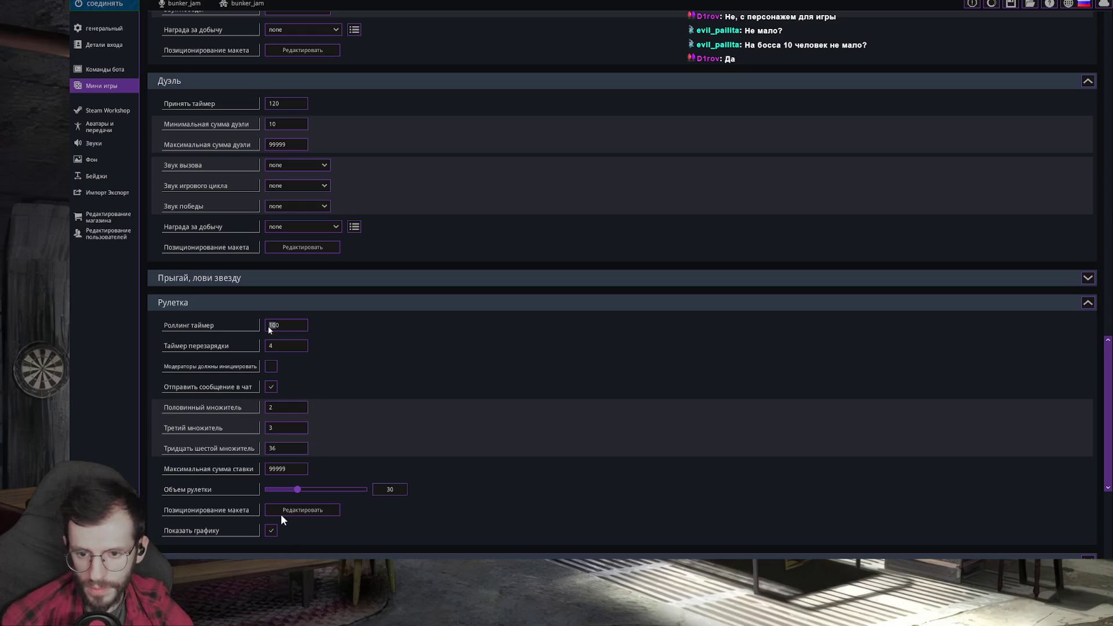
text(60)
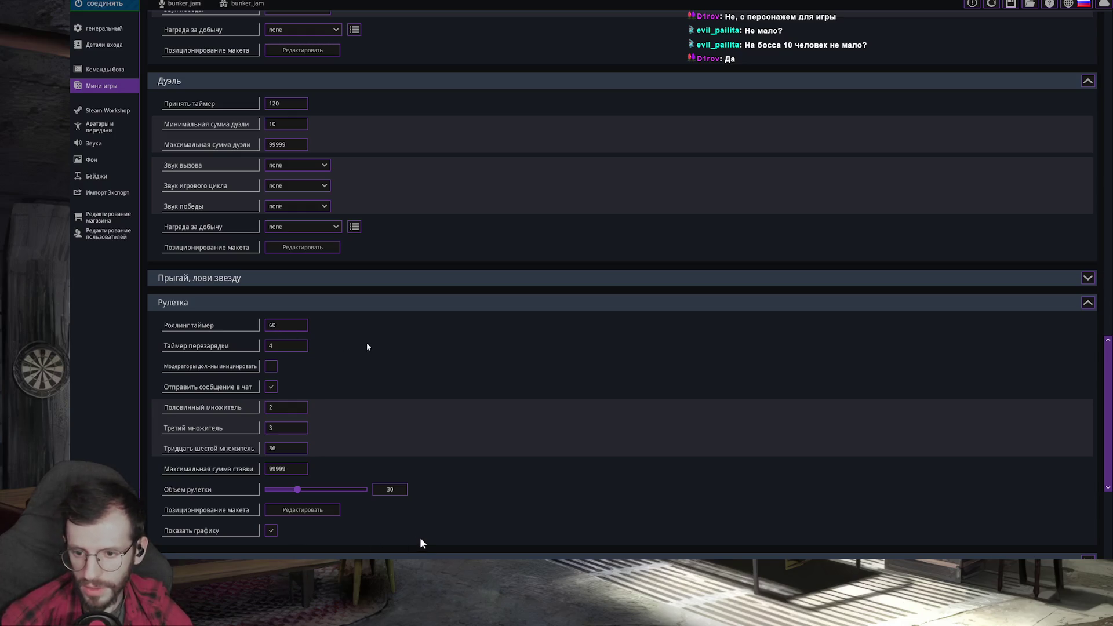
double_click(300, 349)
text(120)
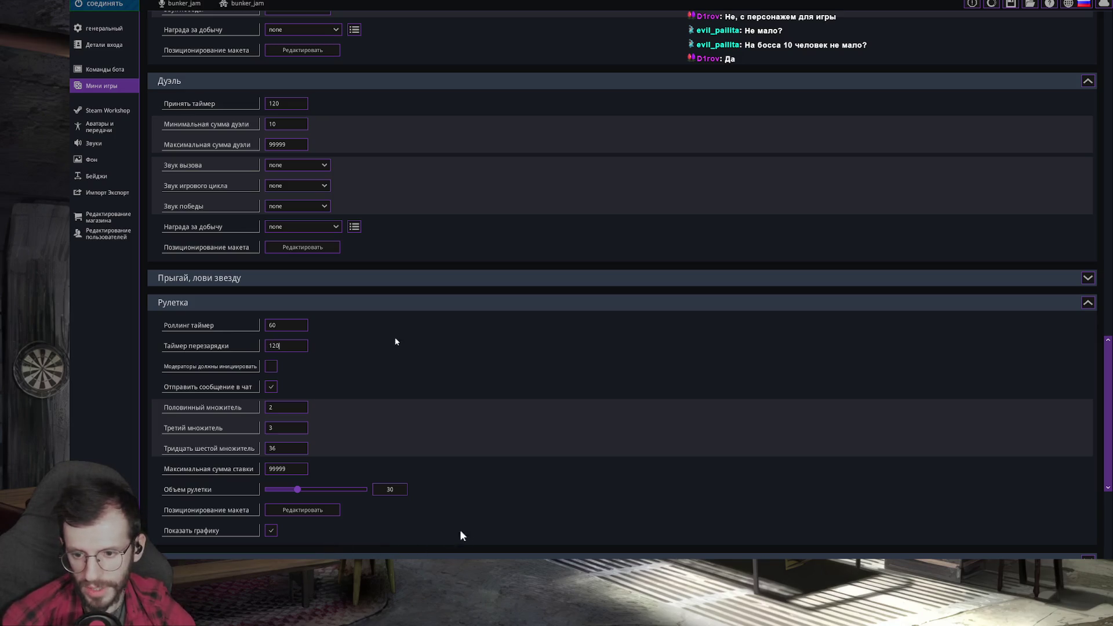
scroll(480, 542, down, 1)
scroll(481, 544, down, 1)
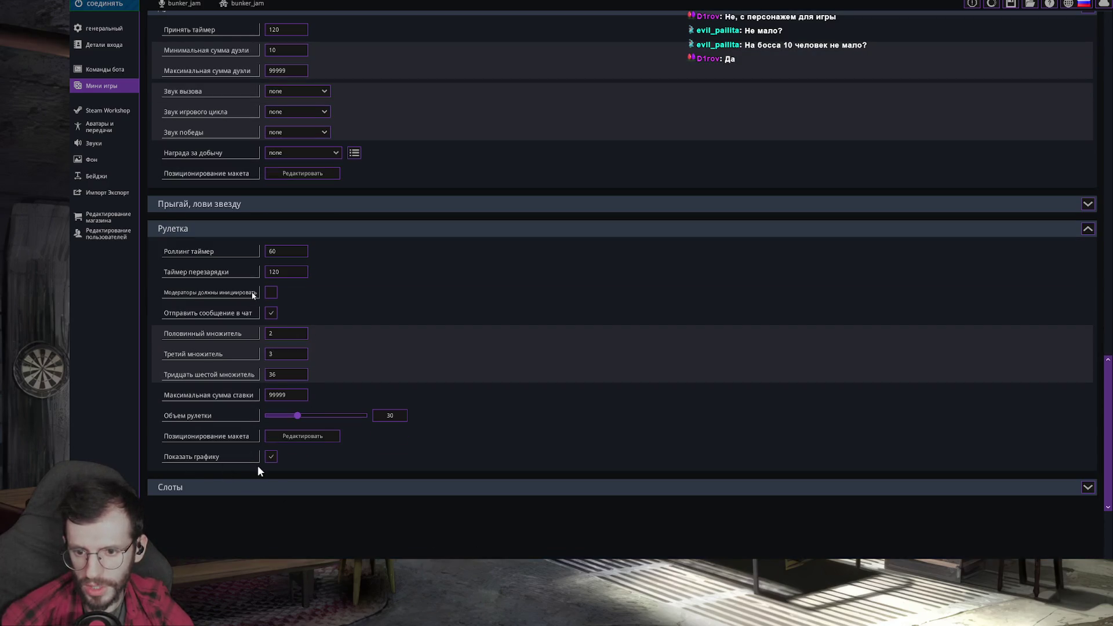
scroll(409, 488, down, 1)
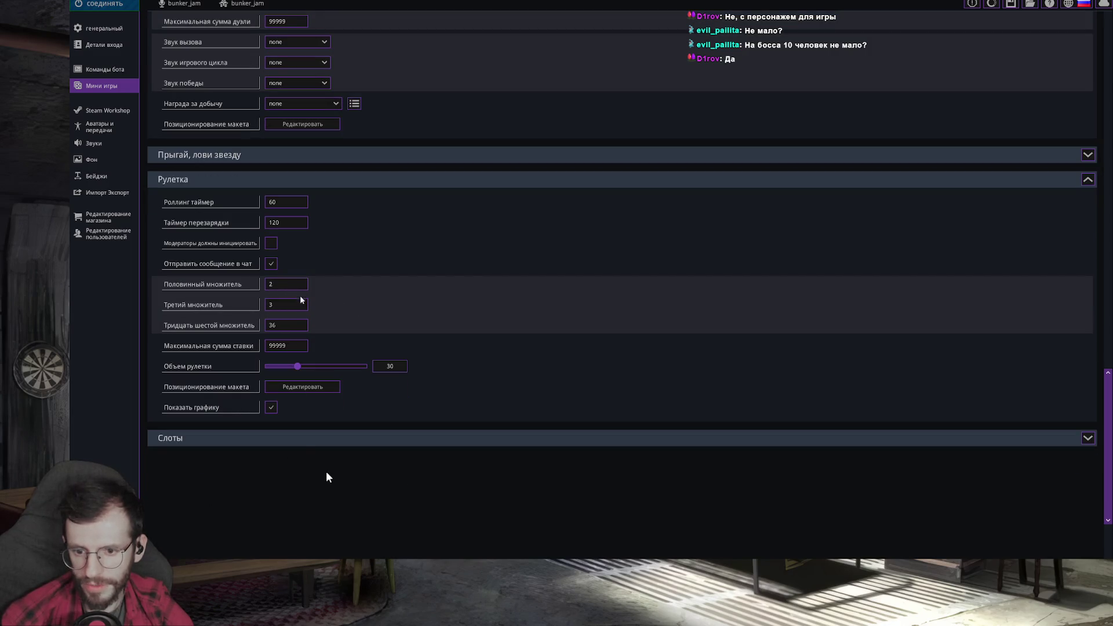
scroll(505, 514, down, 1)
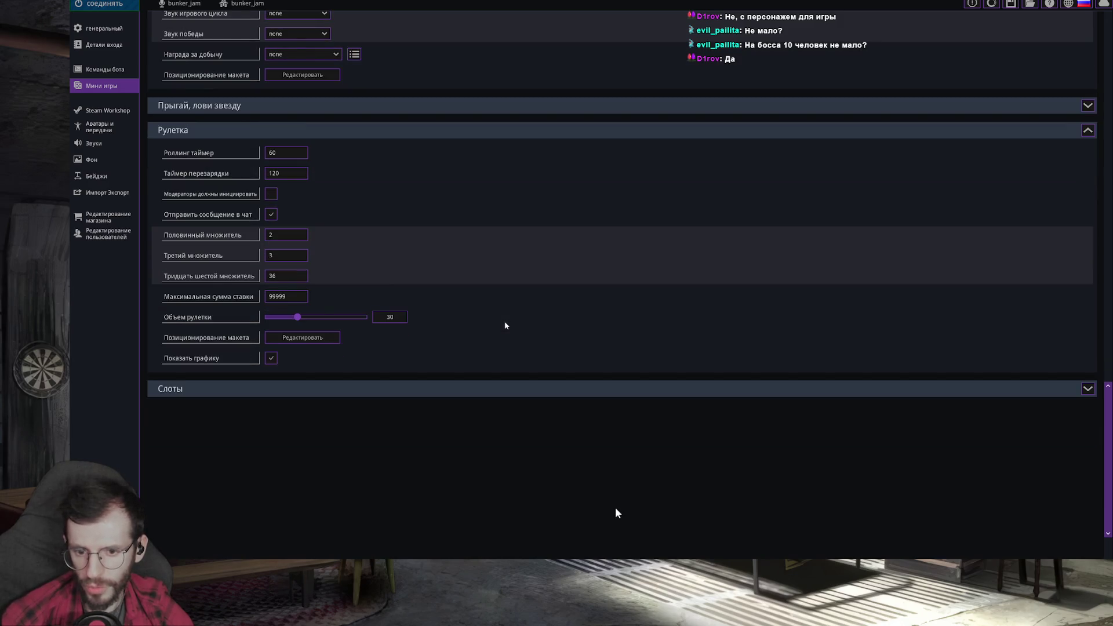
click(316, 336)
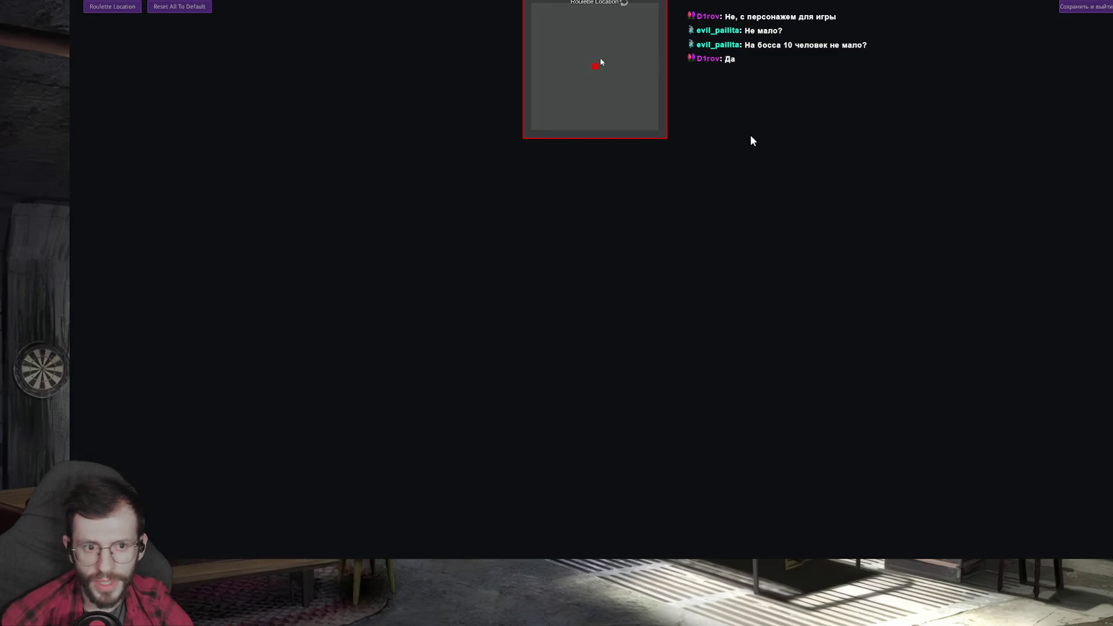
Place the Roulette Location box in the top-left corner and save the layout
drag(744, 157, 157, 220)
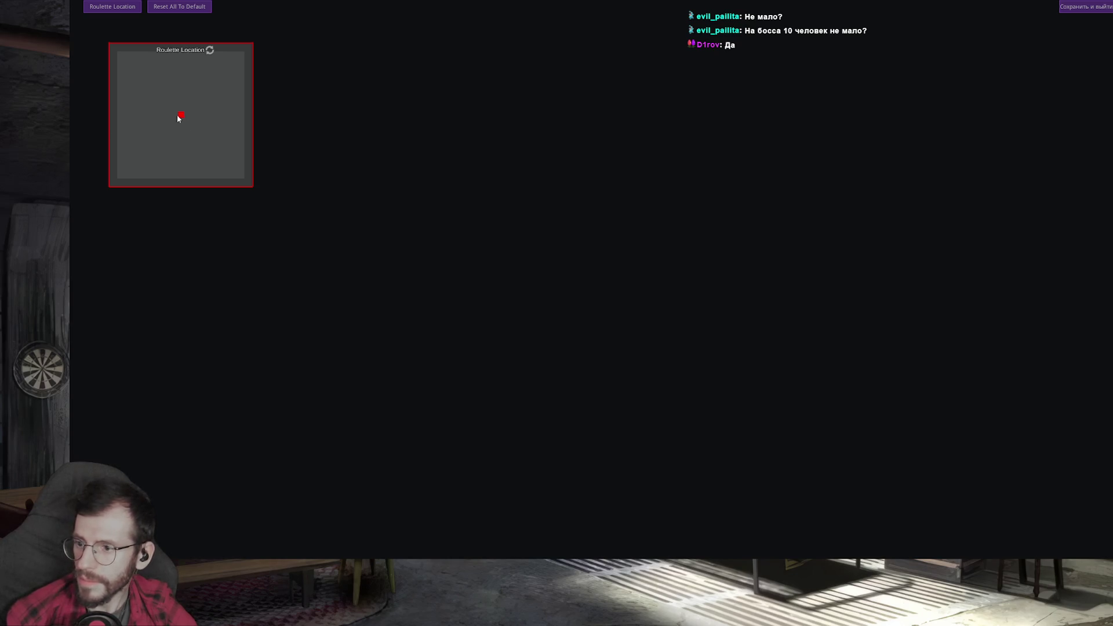
mouse_move(154, 215)
mouse_down()
mouse_move(163, 245)
mouse_move(380, 489)
mouse_move(93, 153)
mouse_up()
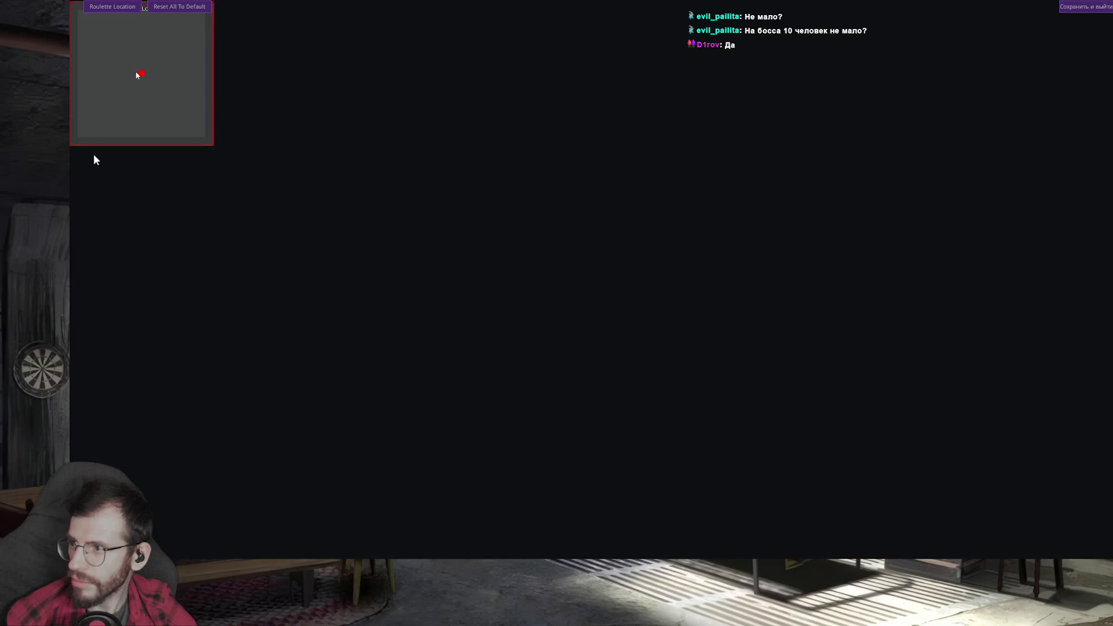
drag(486, 346, 882, 474)
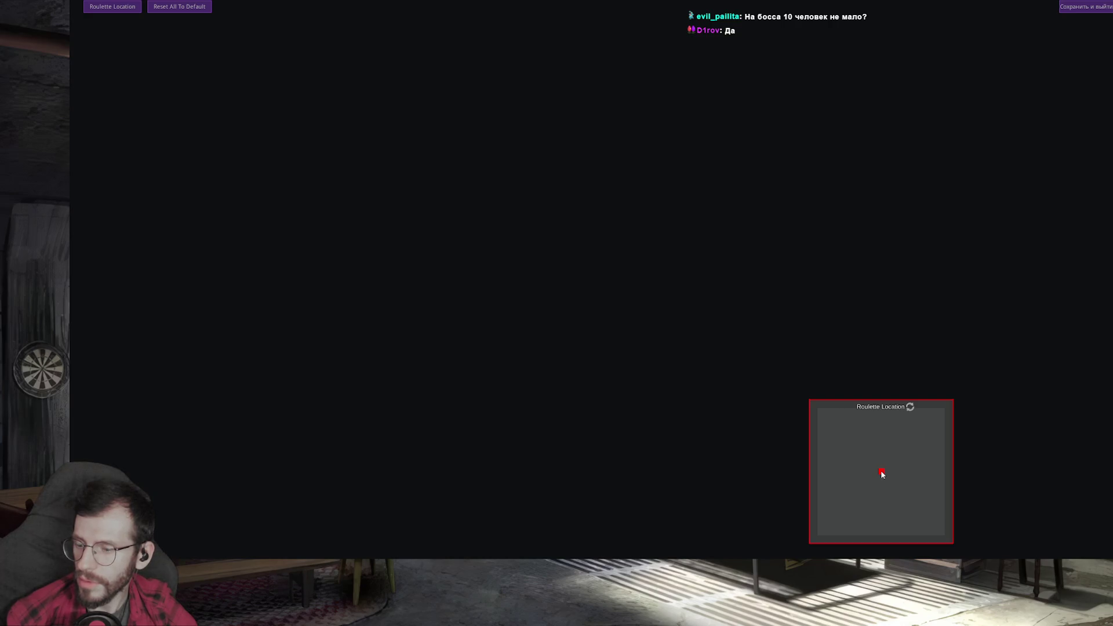
mouse_move(882, 473)
mouse_down()
mouse_move(142, 487)
mouse_move(141, 80)
mouse_up()
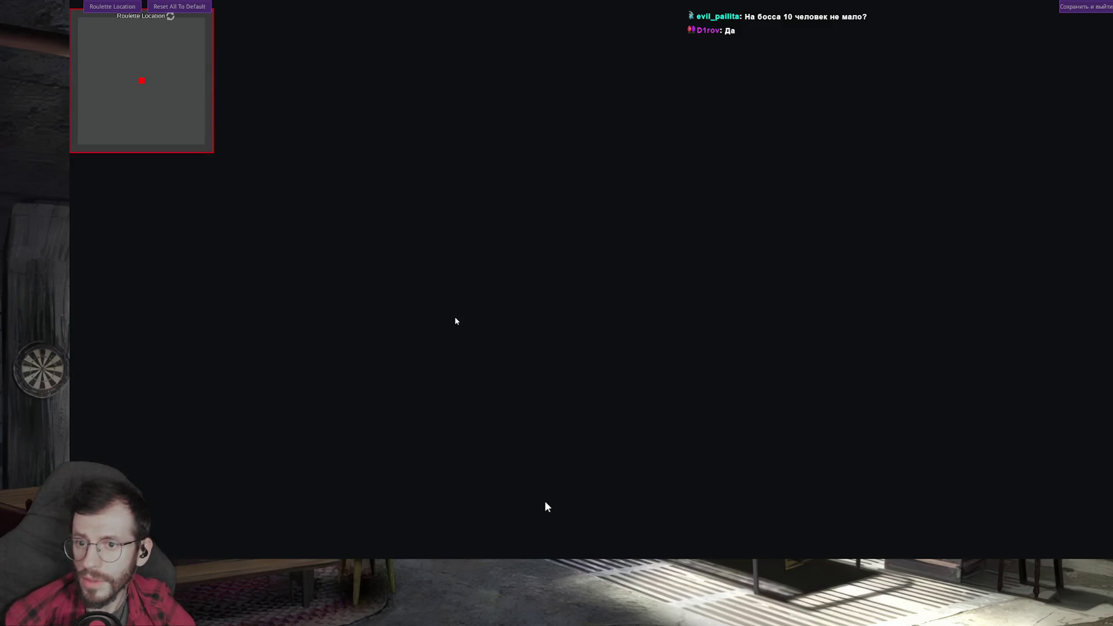
click(1086, 6)
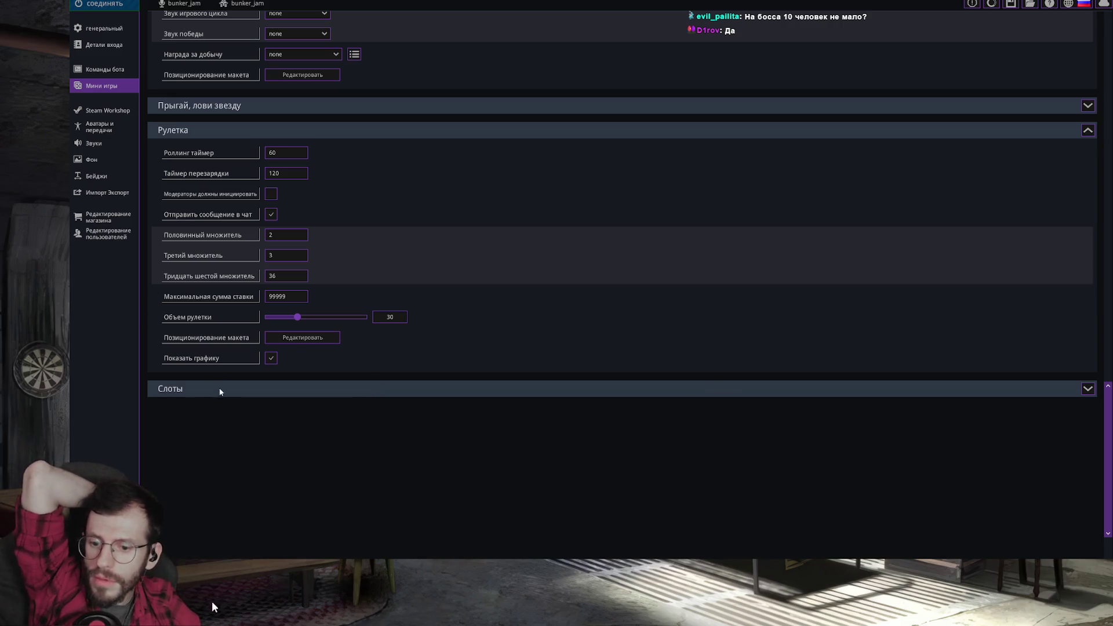
Expand the Слоты settings to review bet limits and multipliers, then reach the custom bosses editor
click(1087, 391)
scroll(455, 409, down, 1)
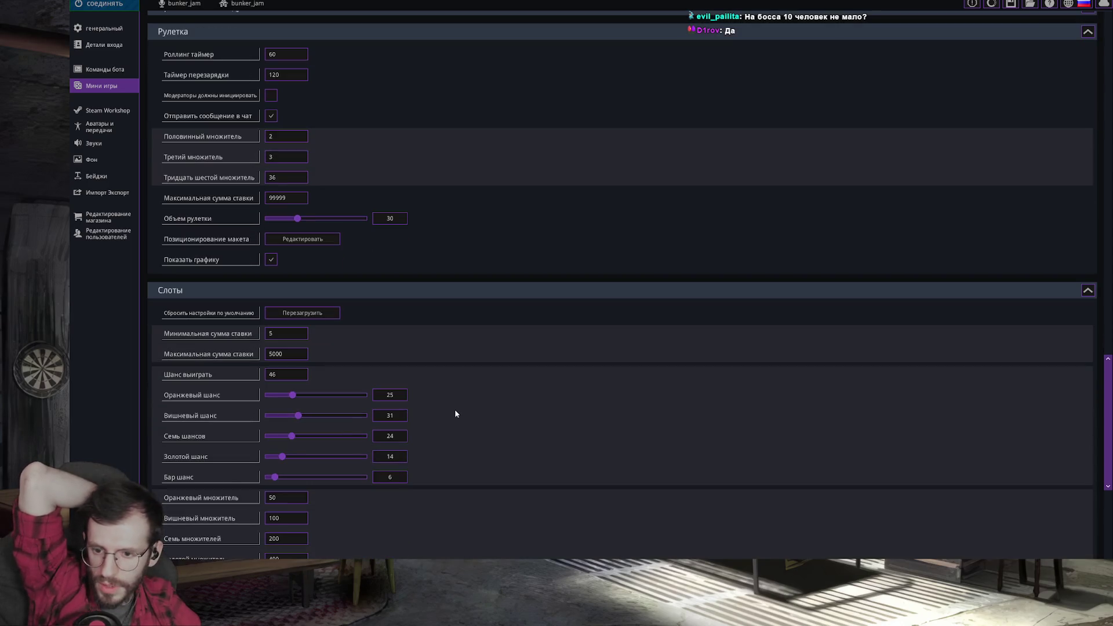
scroll(407, 394, down, 1)
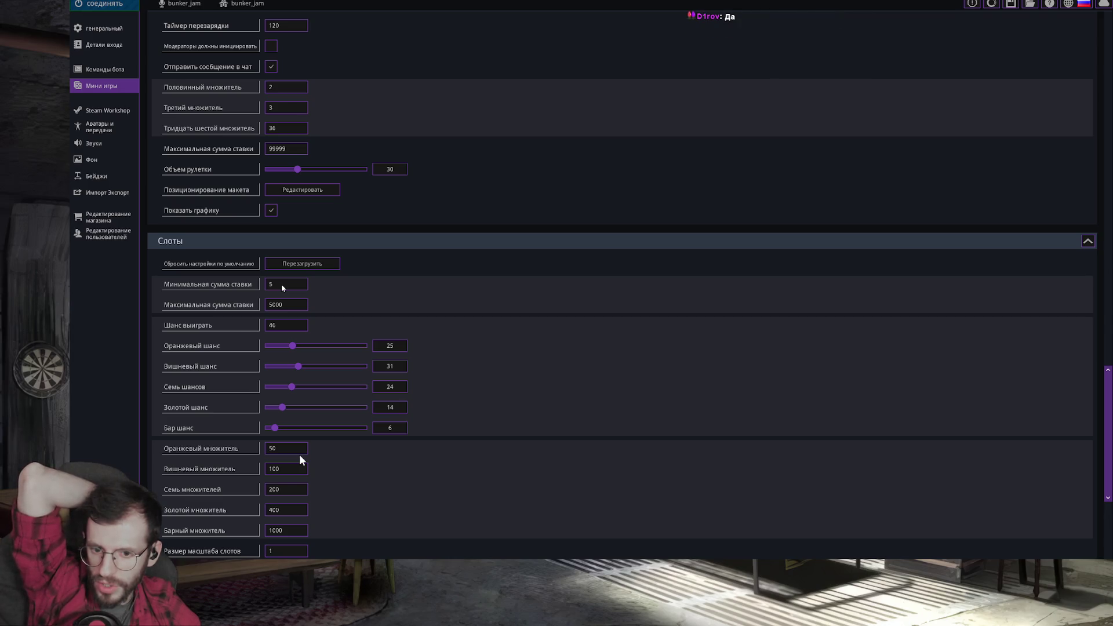
scroll(589, 500, down, 2)
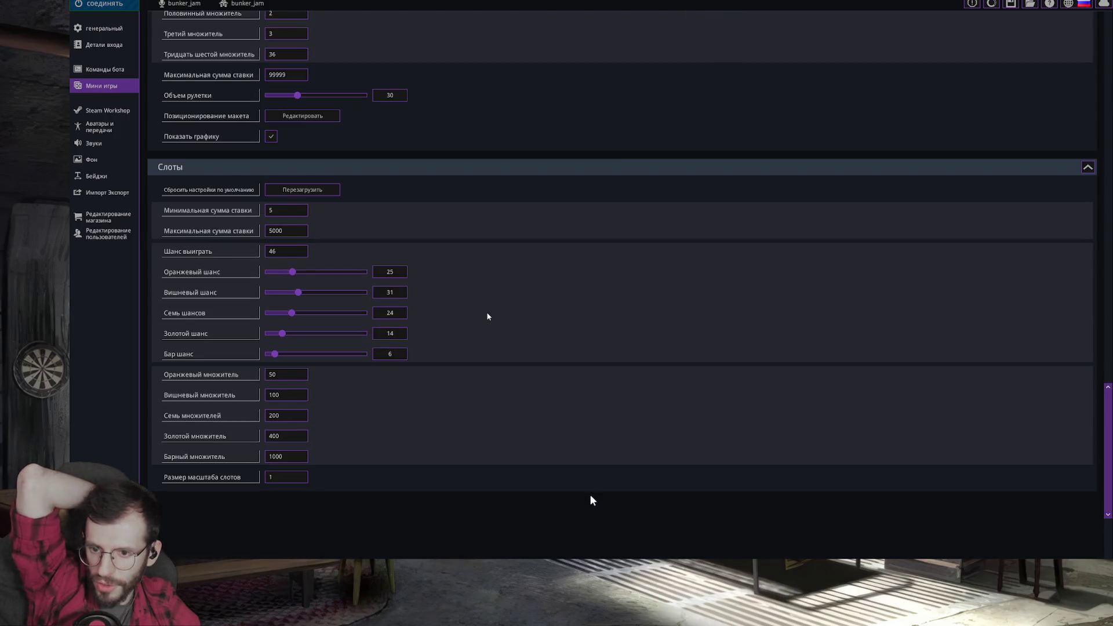
scroll(487, 320, up, 3)
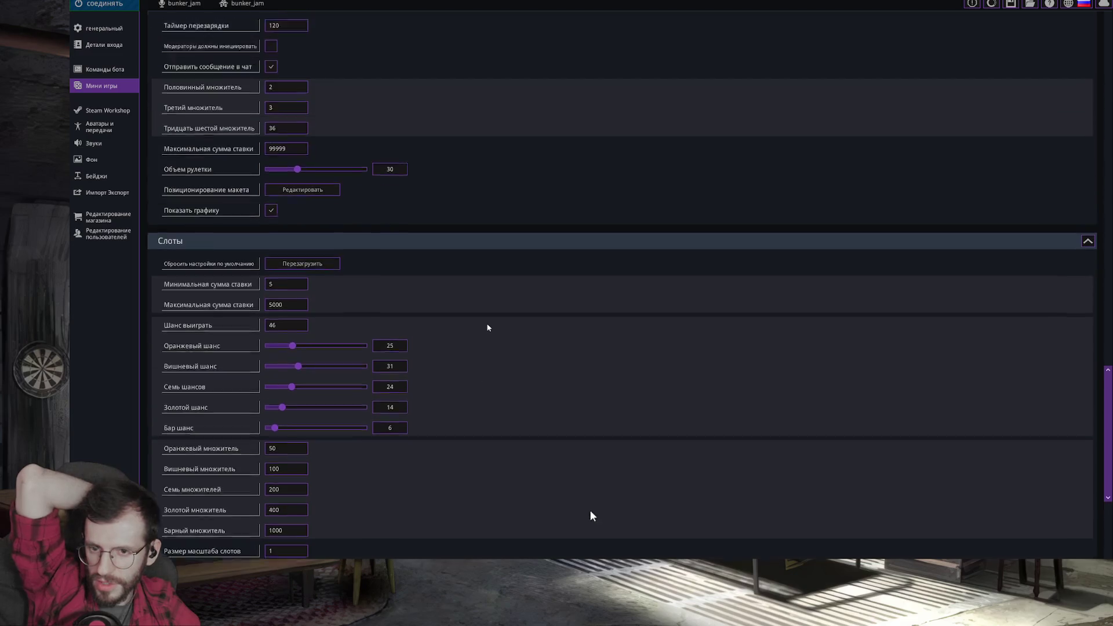
scroll(488, 321, up, 4)
scroll(488, 322, up, 1)
scroll(489, 322, up, 2)
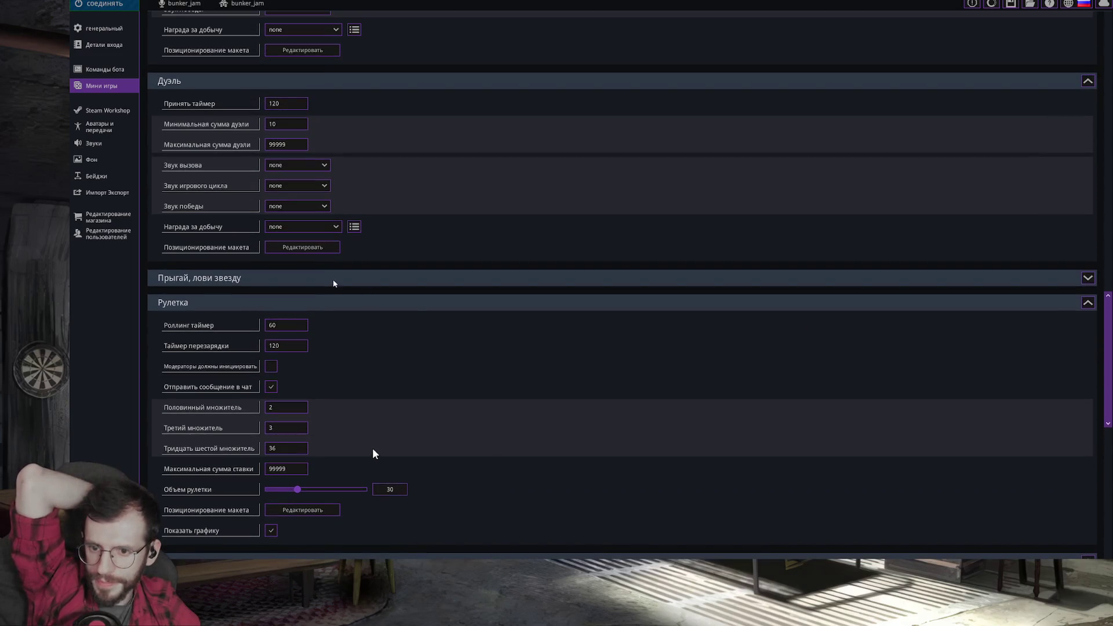
scroll(333, 278, up, 1)
scroll(392, 286, up, 2)
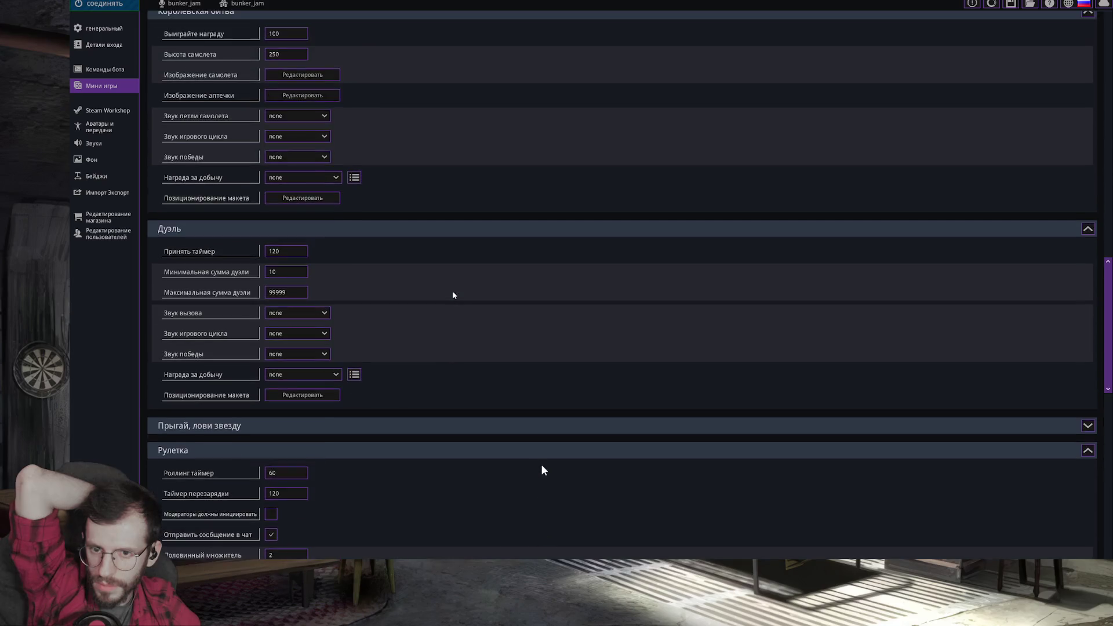
scroll(454, 297, up, 3)
scroll(457, 304, up, 3)
scroll(457, 304, up, 3)
scroll(455, 307, up, 3)
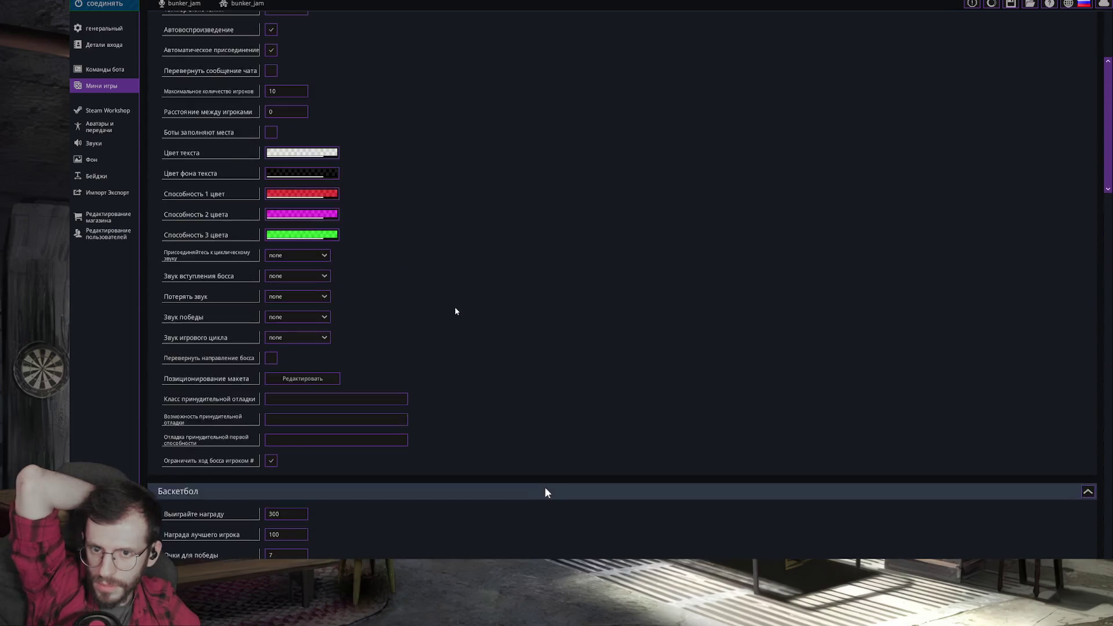
scroll(455, 307, up, 3)
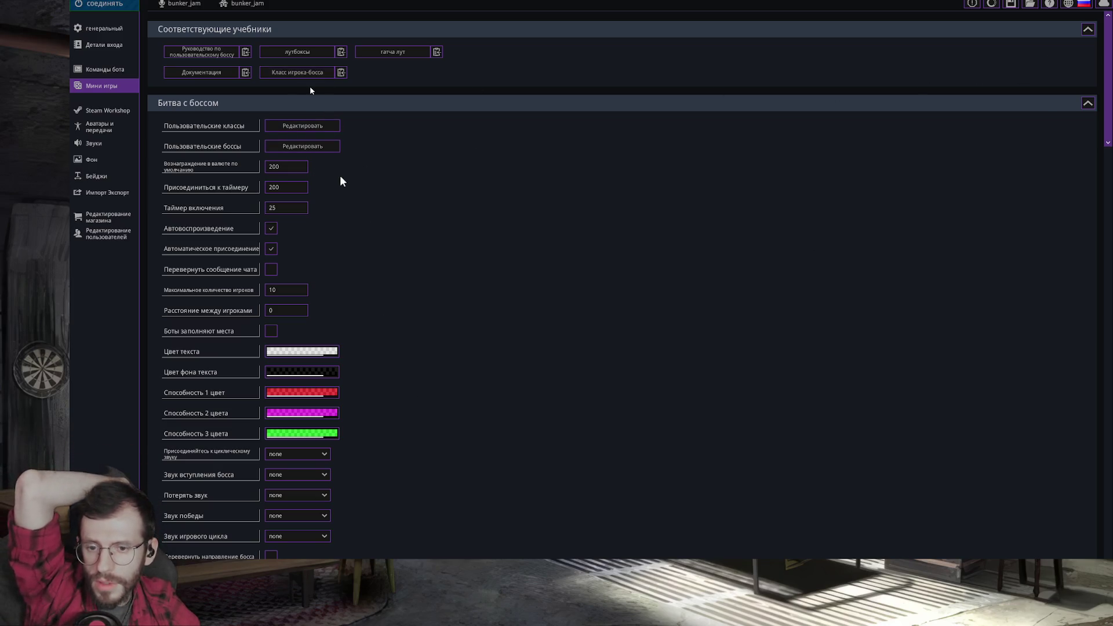
click(314, 148)
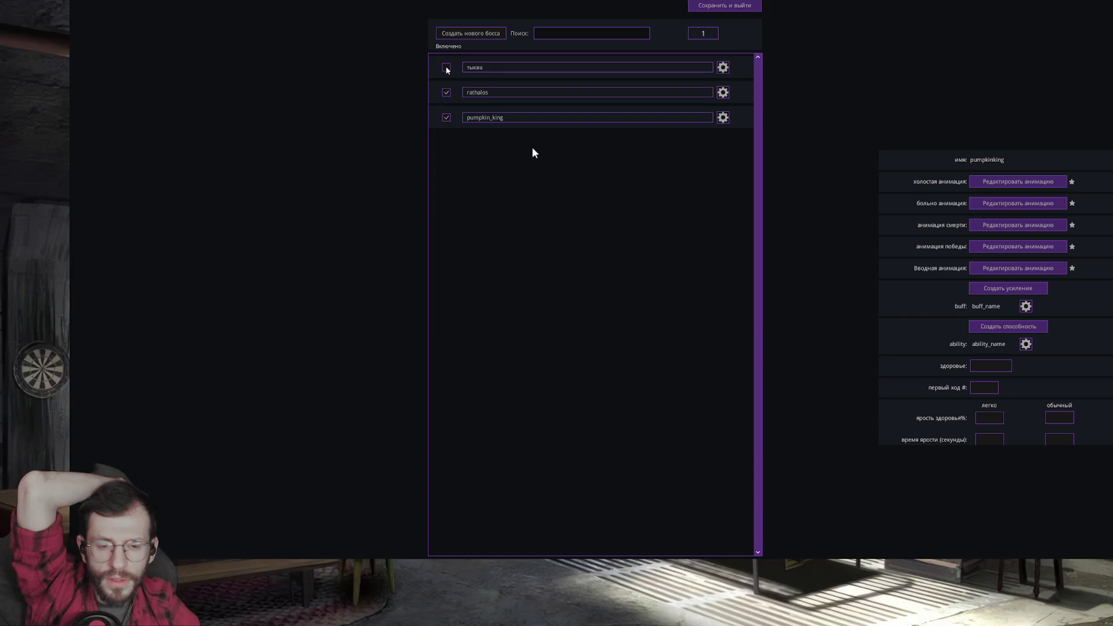
Review pumpkin_king's boss settings, switch pumpkin_king off and close the custom bosses editor
click(725, 122)
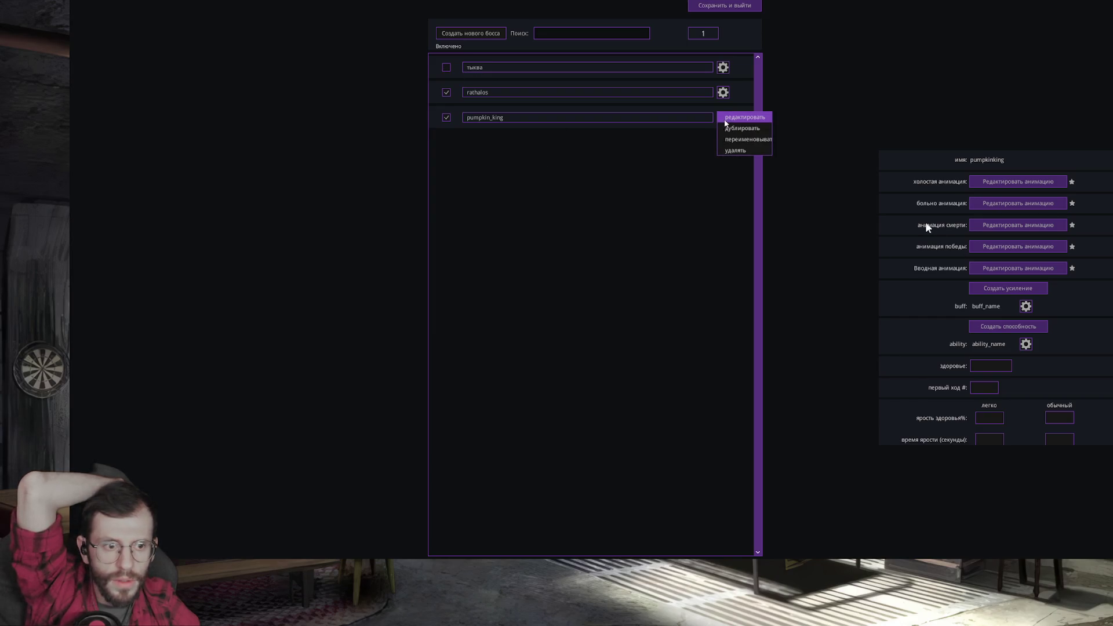
click(741, 117)
scroll(656, 193, down, 3)
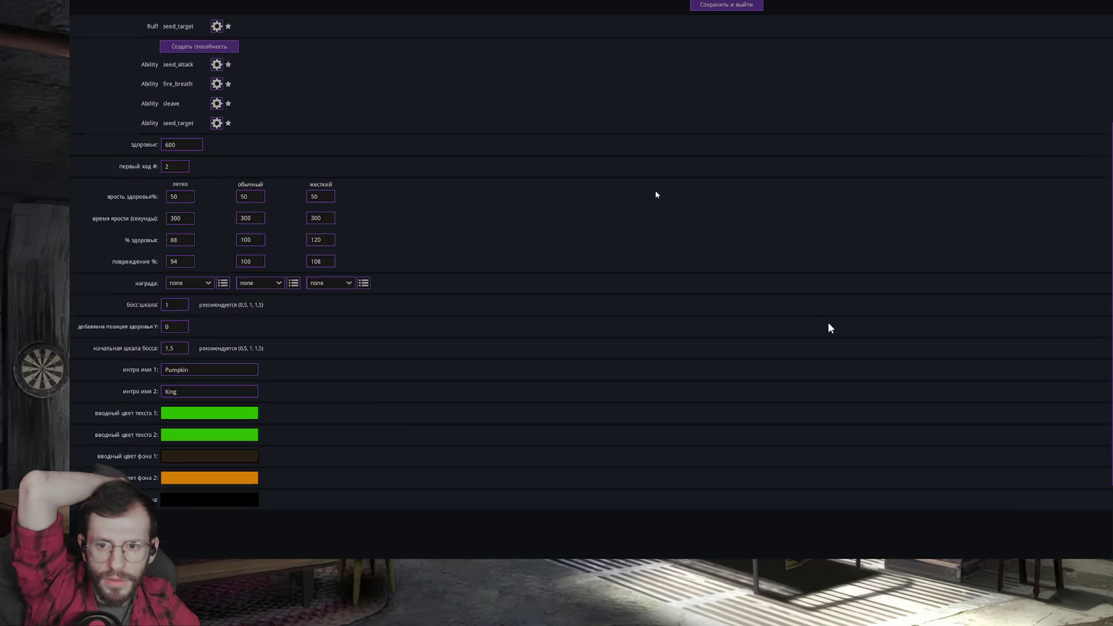
scroll(657, 195, down, 2)
scroll(829, 328, up, 3)
scroll(830, 328, up, 1)
scroll(830, 328, down, 2)
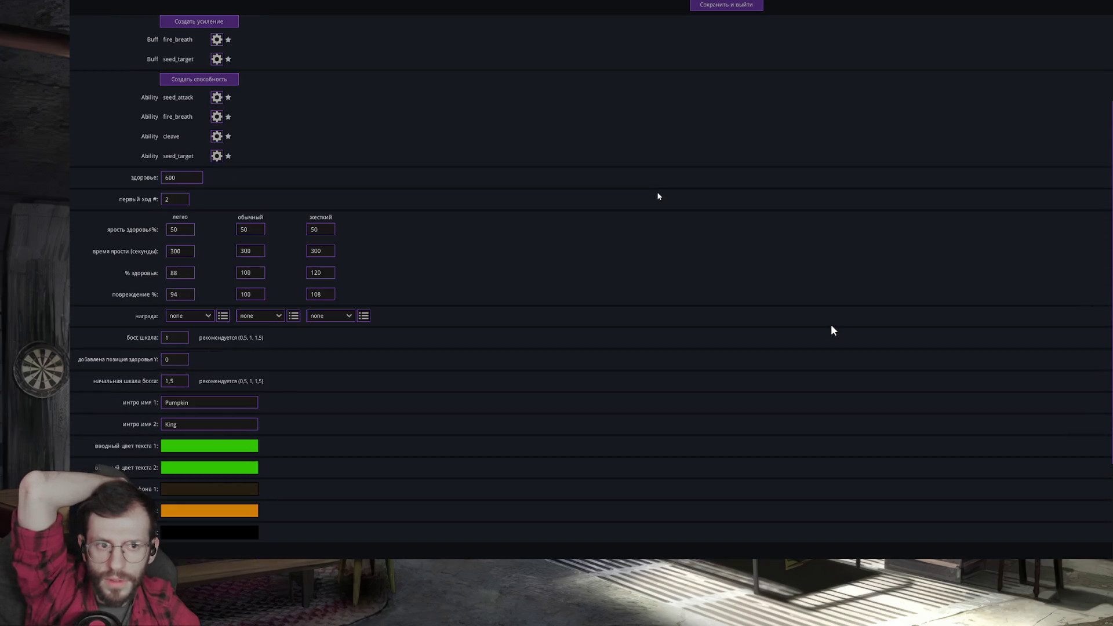
scroll(831, 328, up, 2)
click(737, 7)
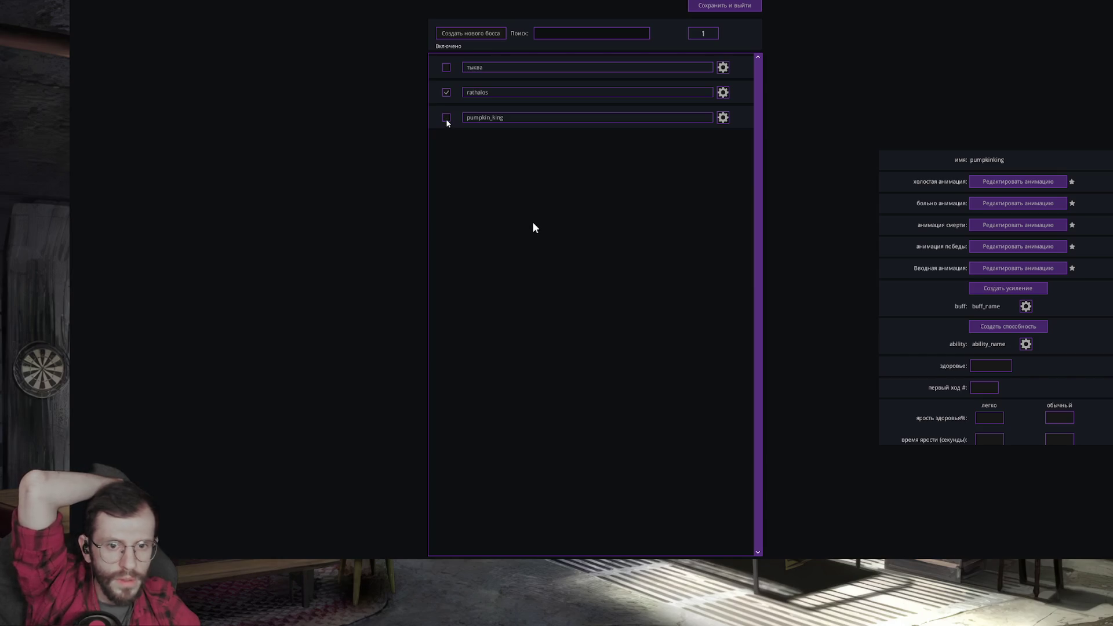
click(735, 9)
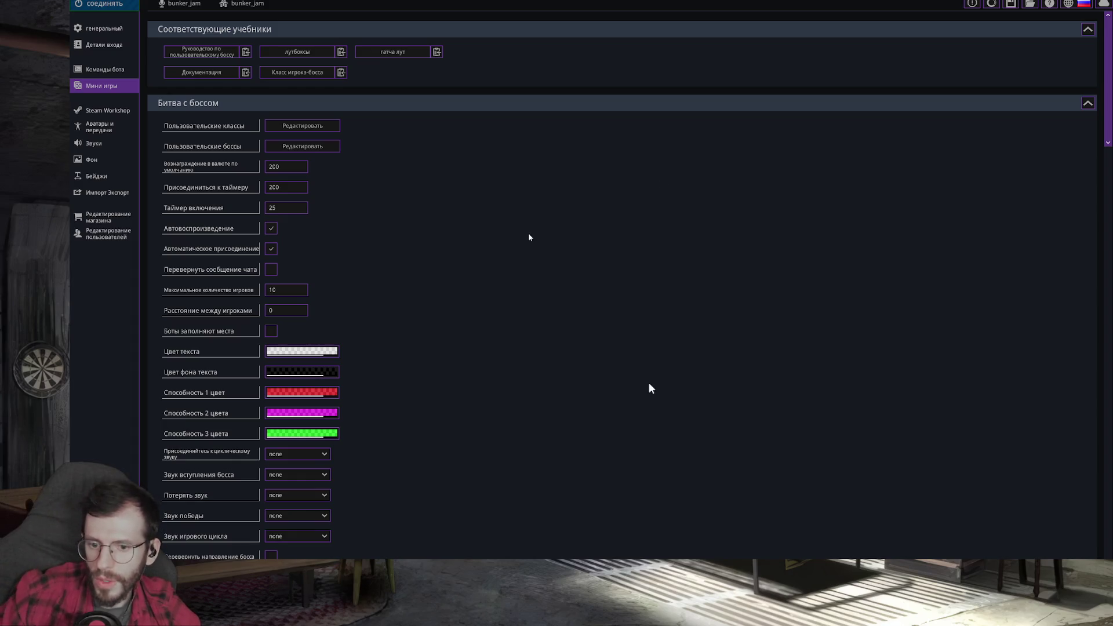
Start connecting Stream Avatars to the stream with соединить
click(100, 9)
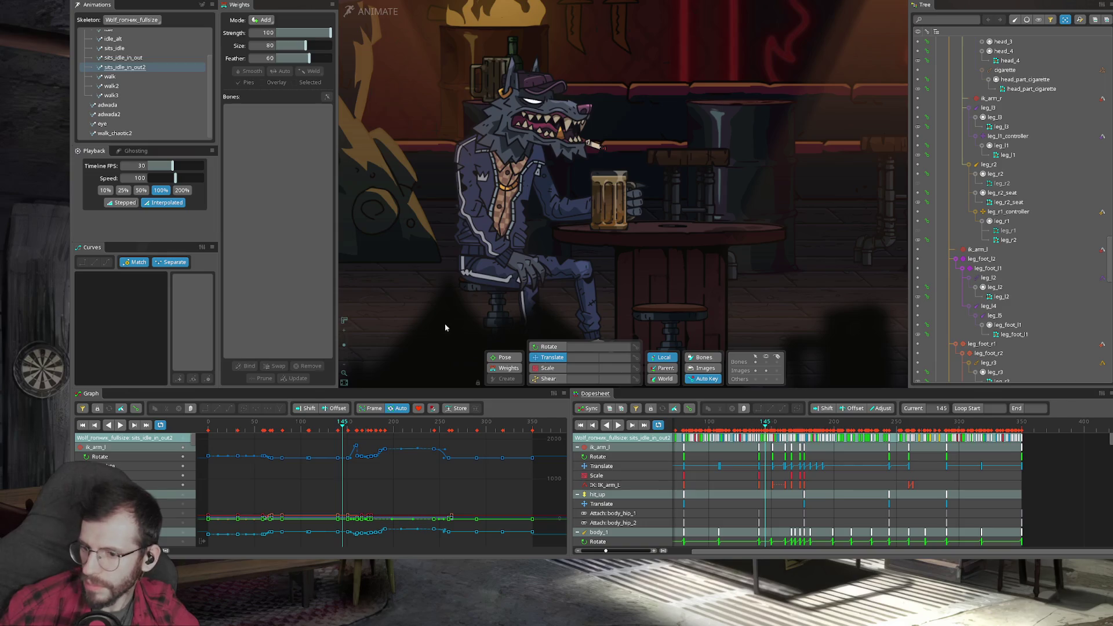
Play the sits_idle_in_out2 animation from the start and select the arm_r3 bone to show its rotation curve
key(space)
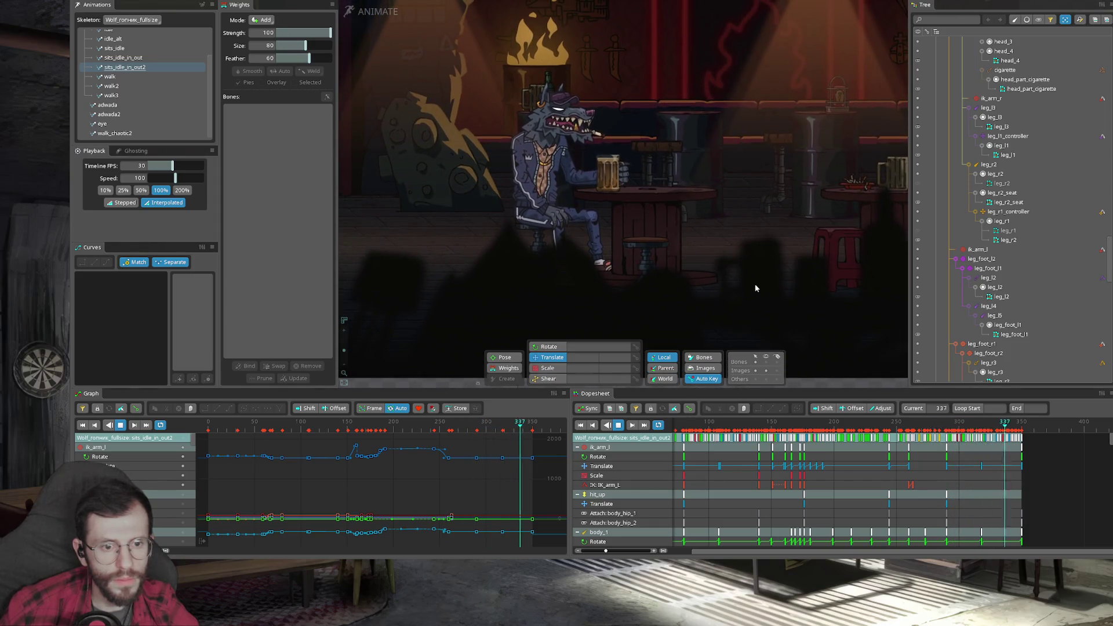
key(space)
scroll(724, 426, up, 1)
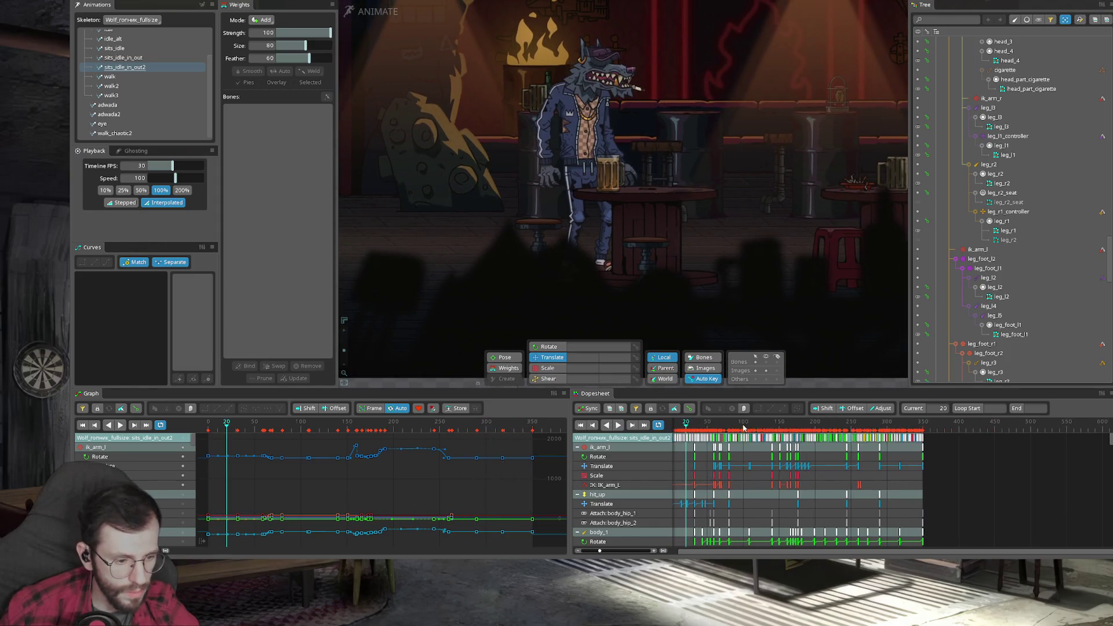
scroll(723, 426, up, 2)
scroll(723, 427, up, 1)
click(683, 425)
key(space)
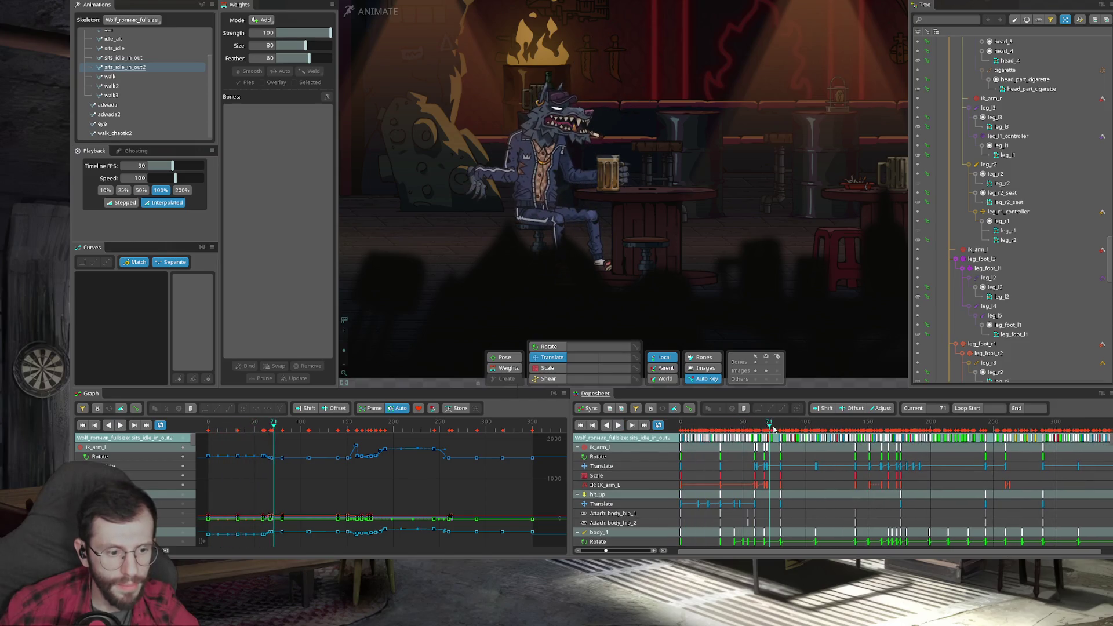
scroll(777, 428, up, 2)
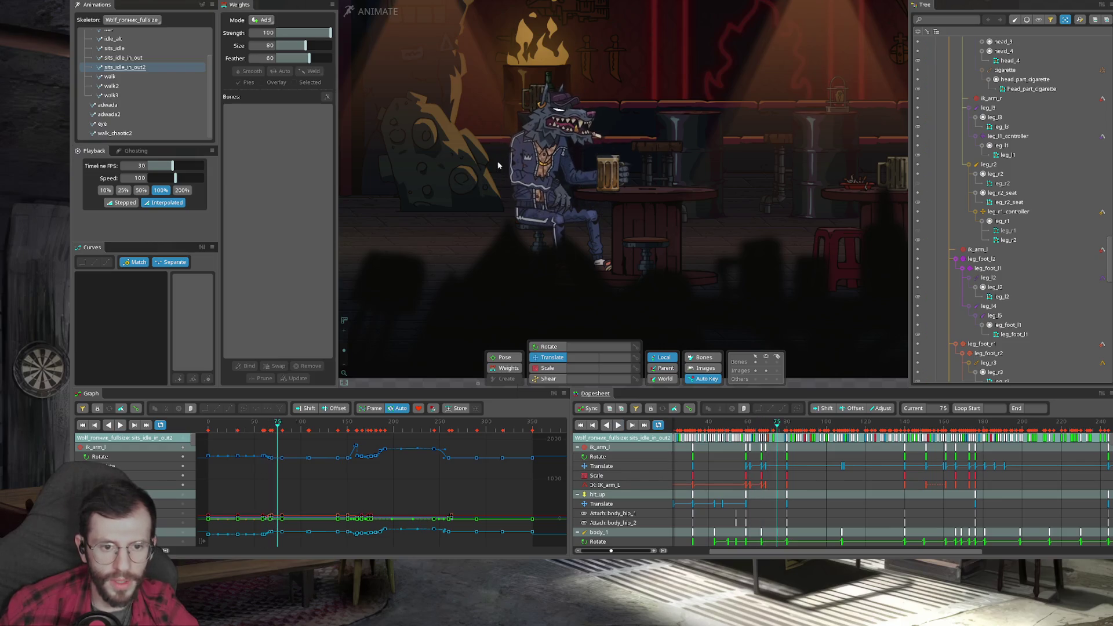
click(533, 183)
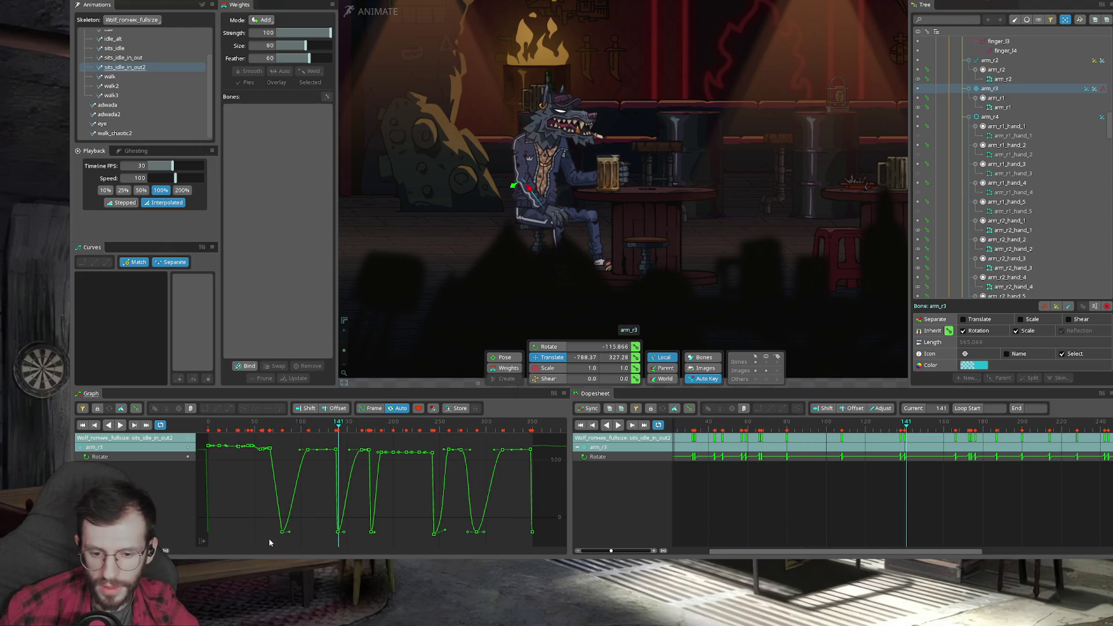
Level the bottom keys of arm_r3's rotation dips and play back to check the result
mouse_move(270, 543)
mouse_down()
mouse_move(369, 537)
mouse_move(312, 452)
mouse_up()
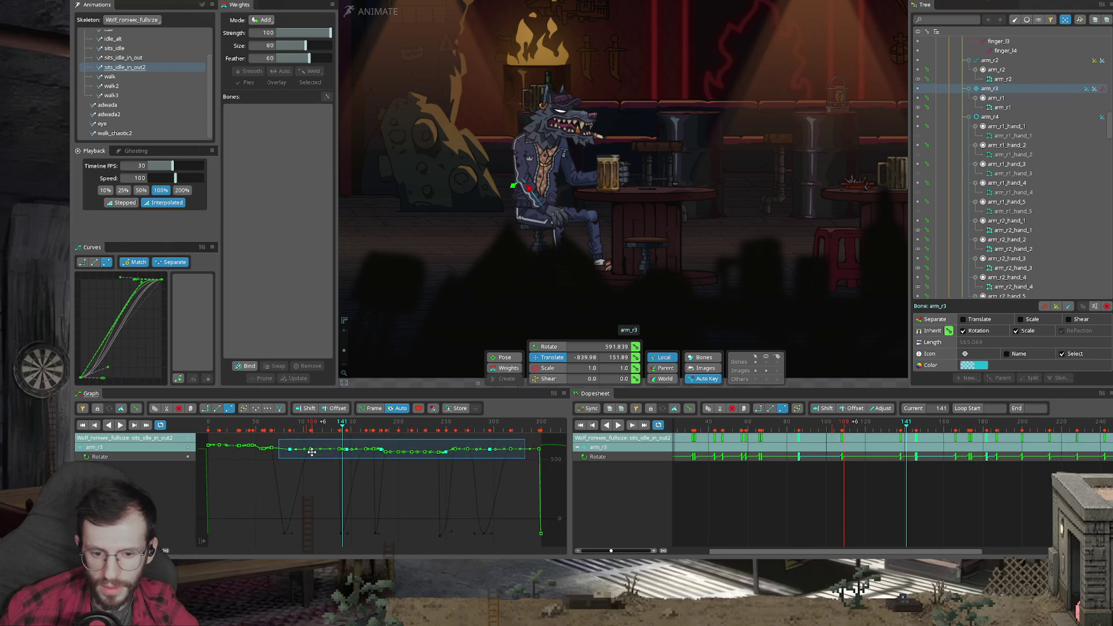
click(271, 430)
key(space)
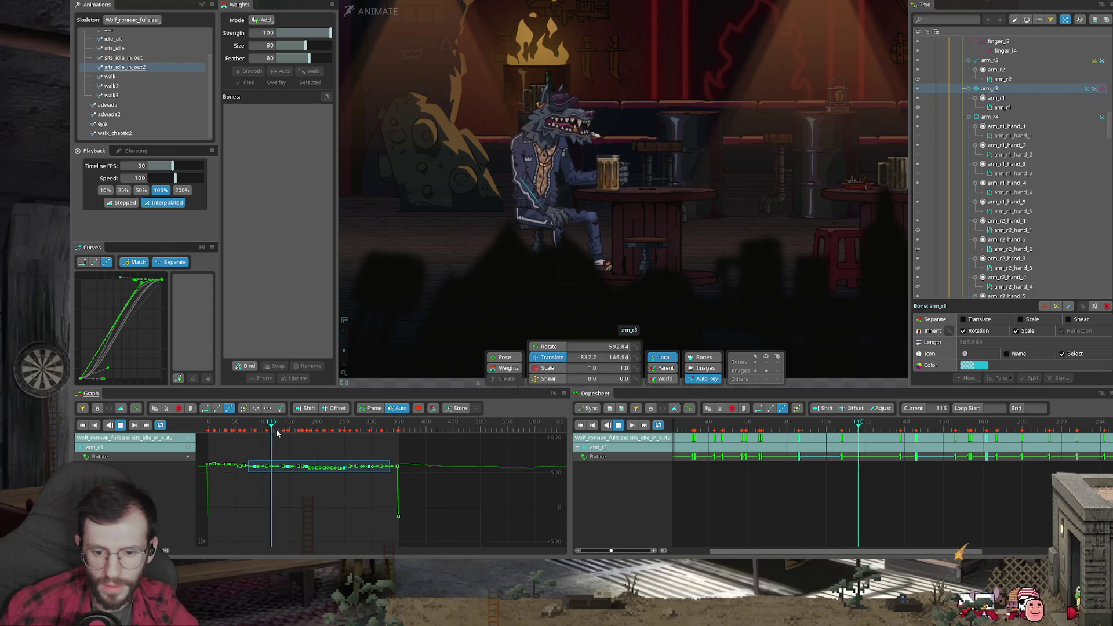
scroll(323, 506, down, 5)
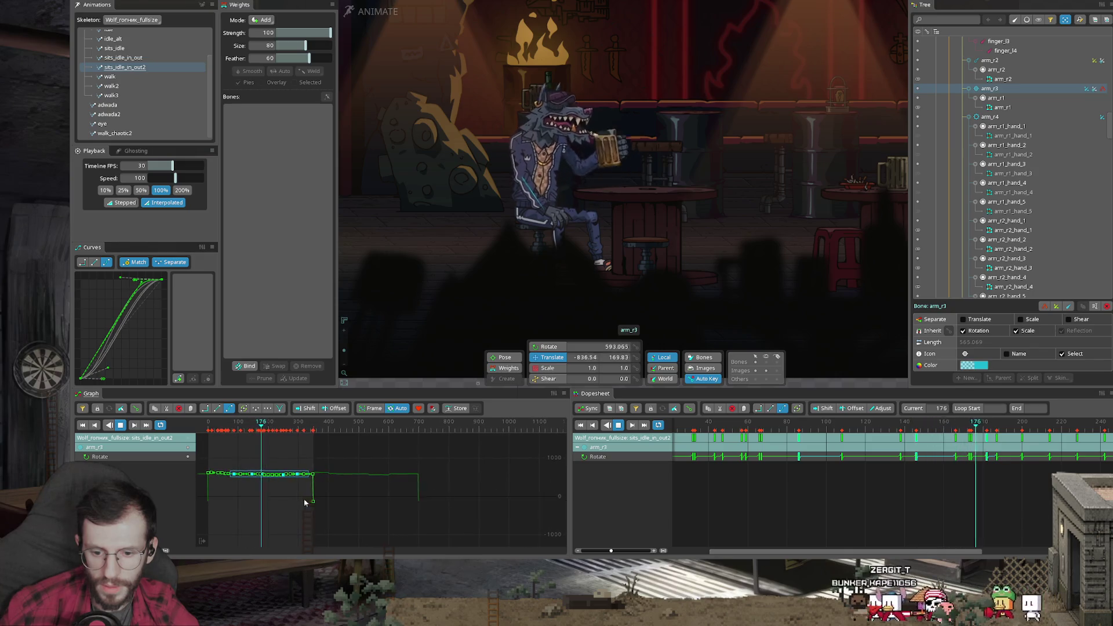
click(311, 504)
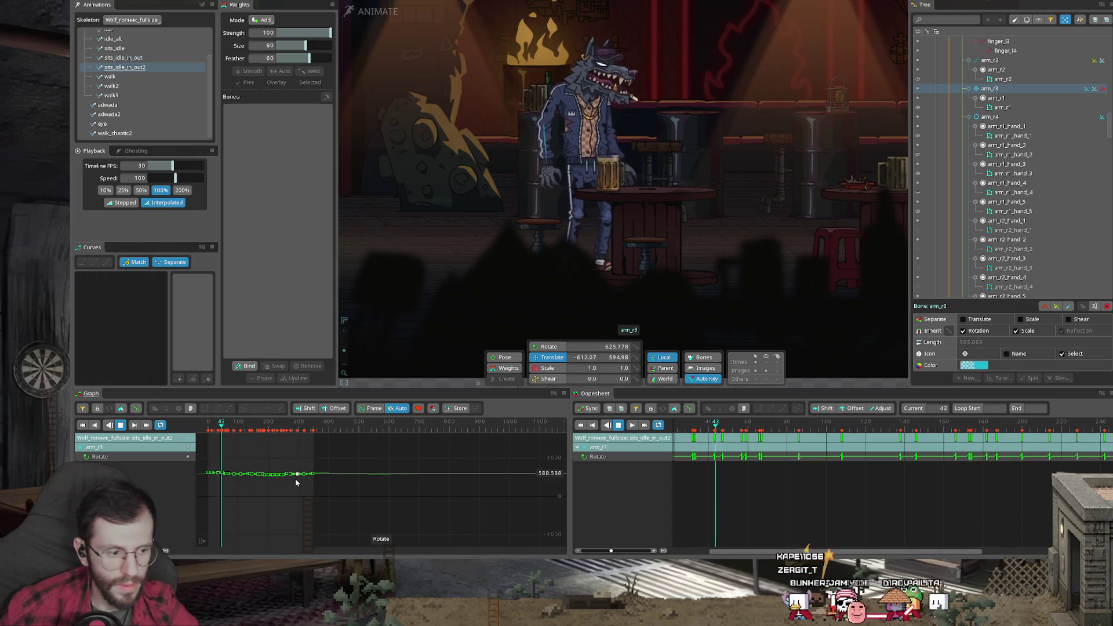
scroll(800, 427, down, 5)
Select every key of the animation in the Dopesheet, then switch to Chrome
key(Escape)
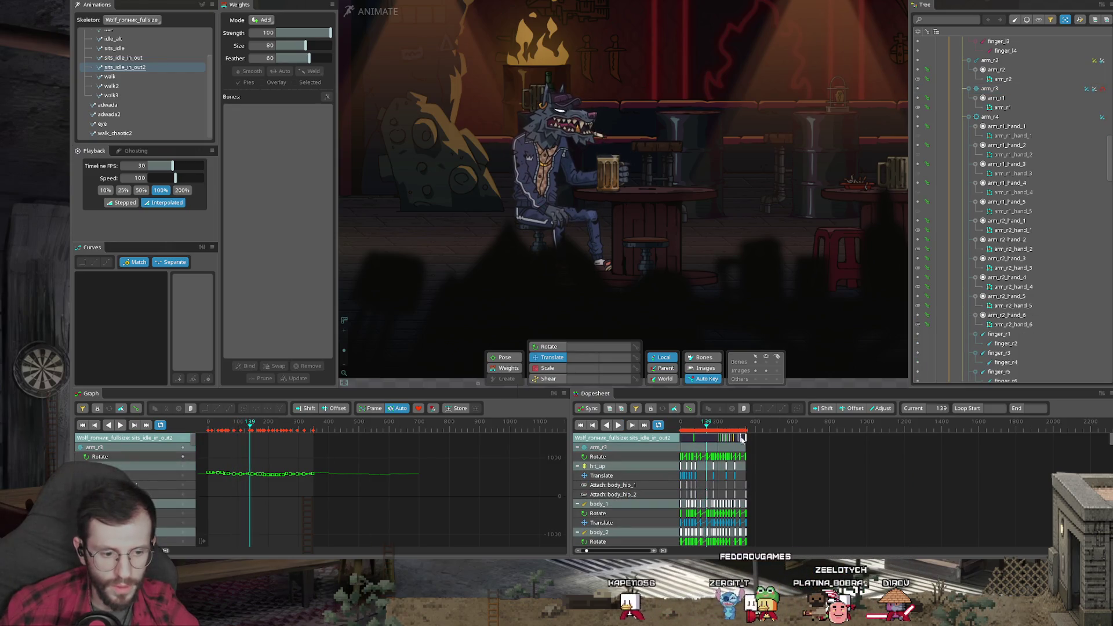
scroll(785, 462, up, 5)
key(ctrl+a)
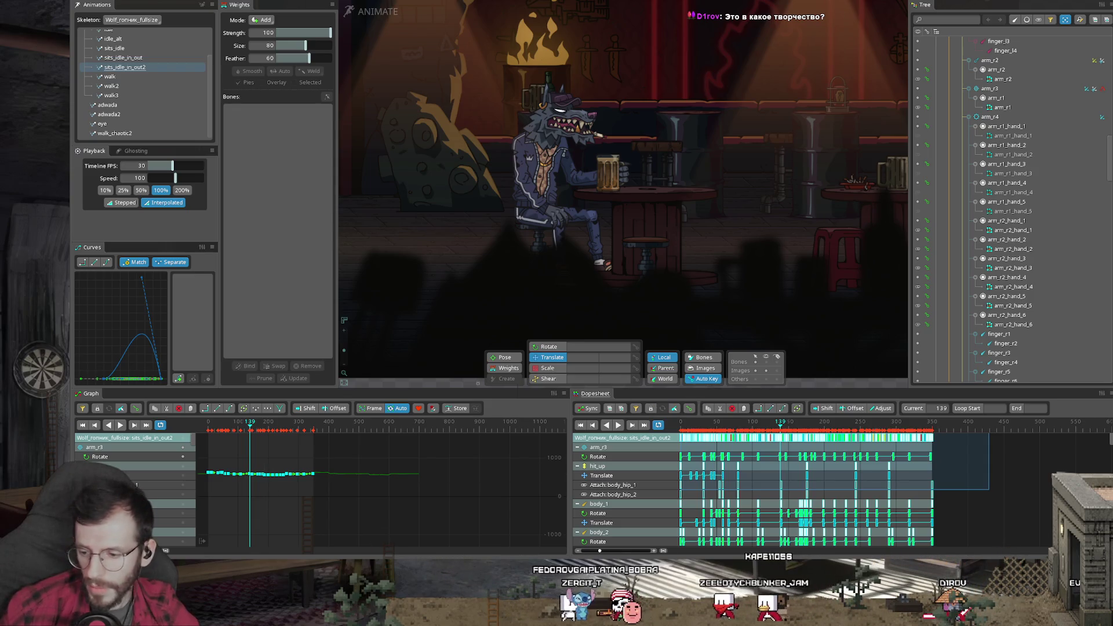
key(alt+Tab)
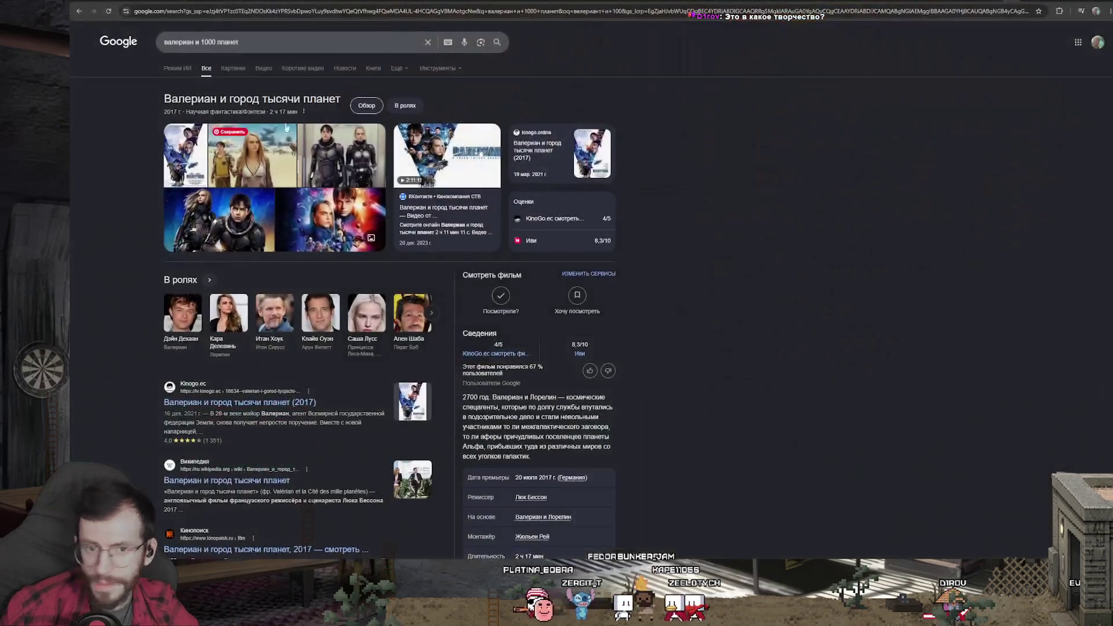
Go to the Bunker_Jam channel's Описание section and follow its Telegram invite link
key(alt+Tab)
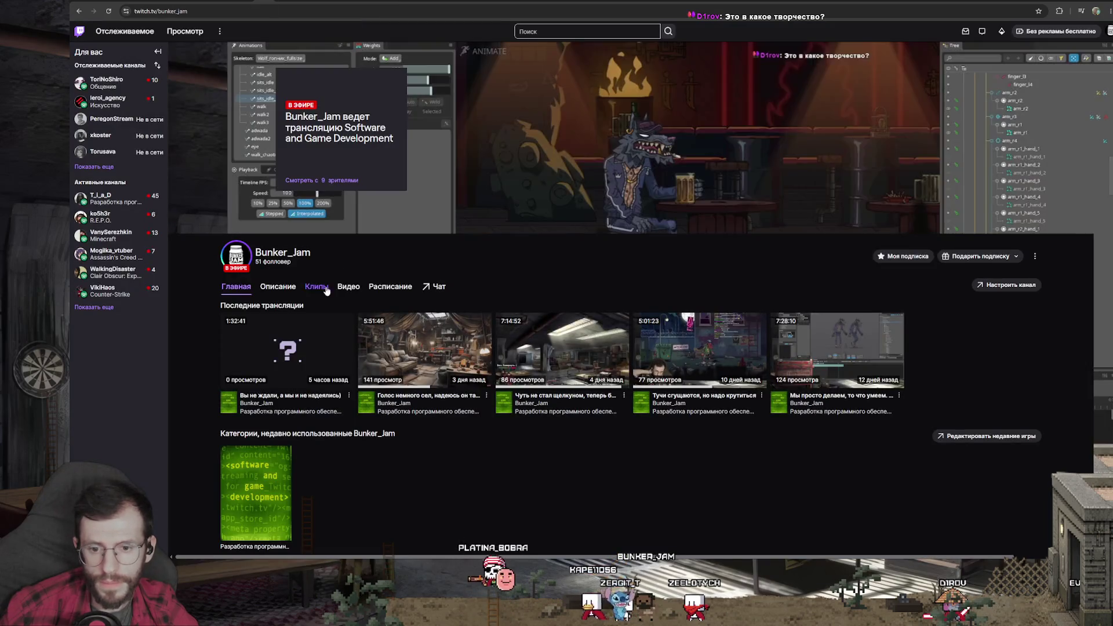
click(277, 286)
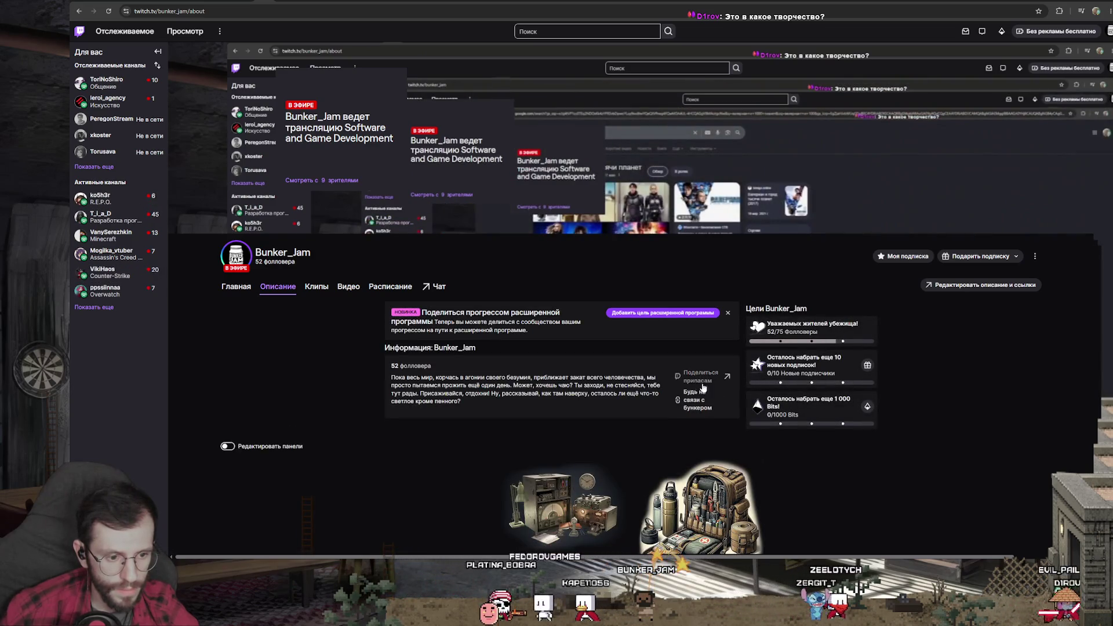
click(696, 404)
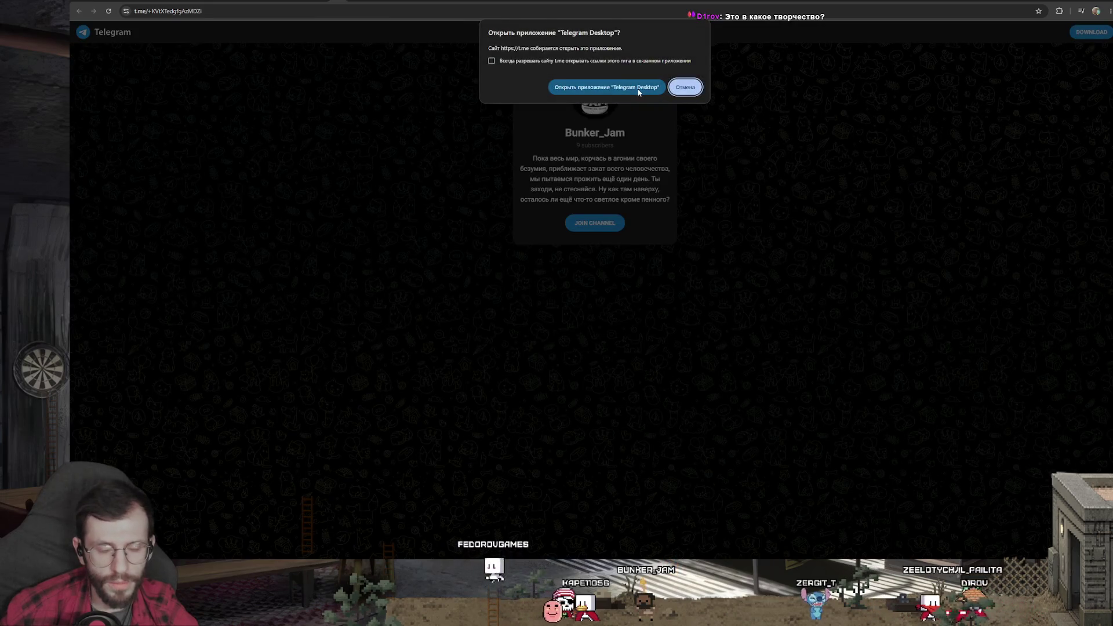
Dismiss the browser prompt and open the Bunker_Jam channel in Telegram Desktop from the t.me page
click(639, 88)
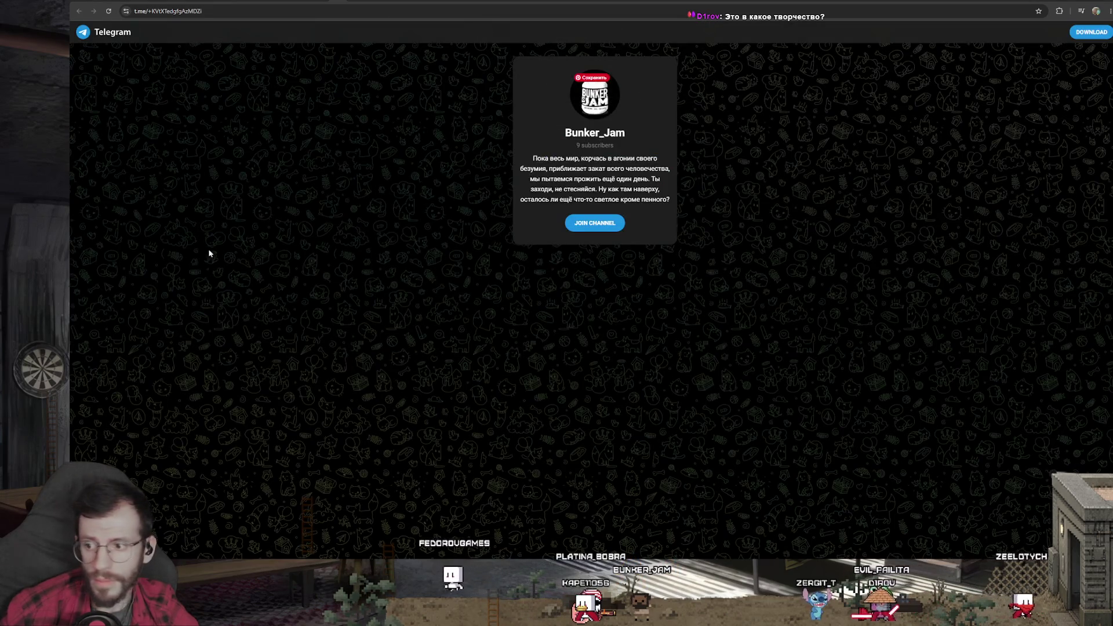
click(273, 18)
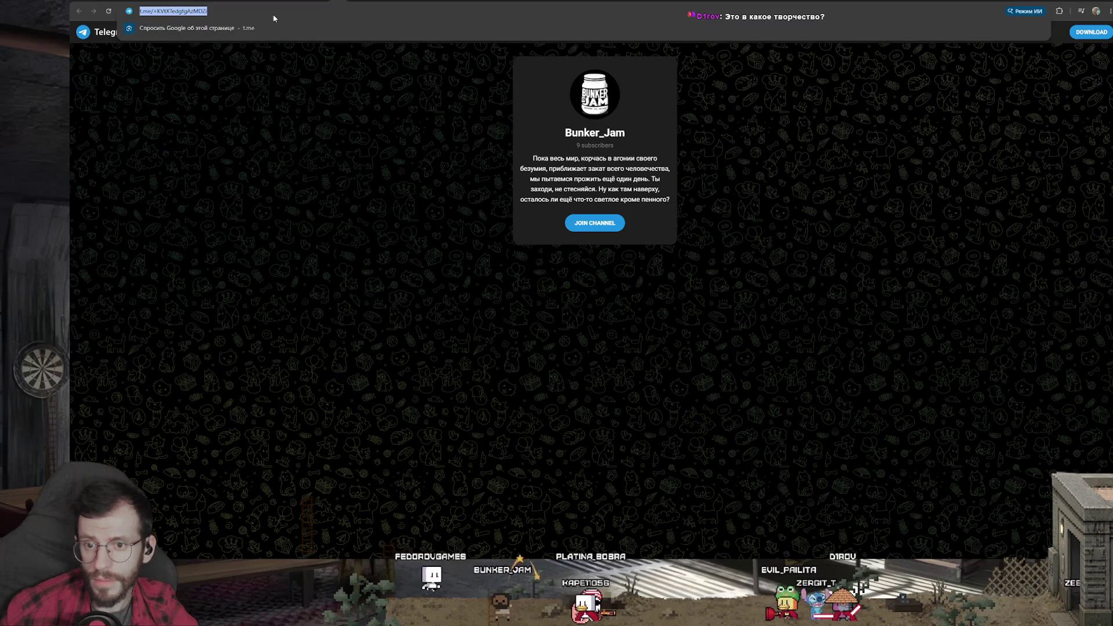
key(Escape)
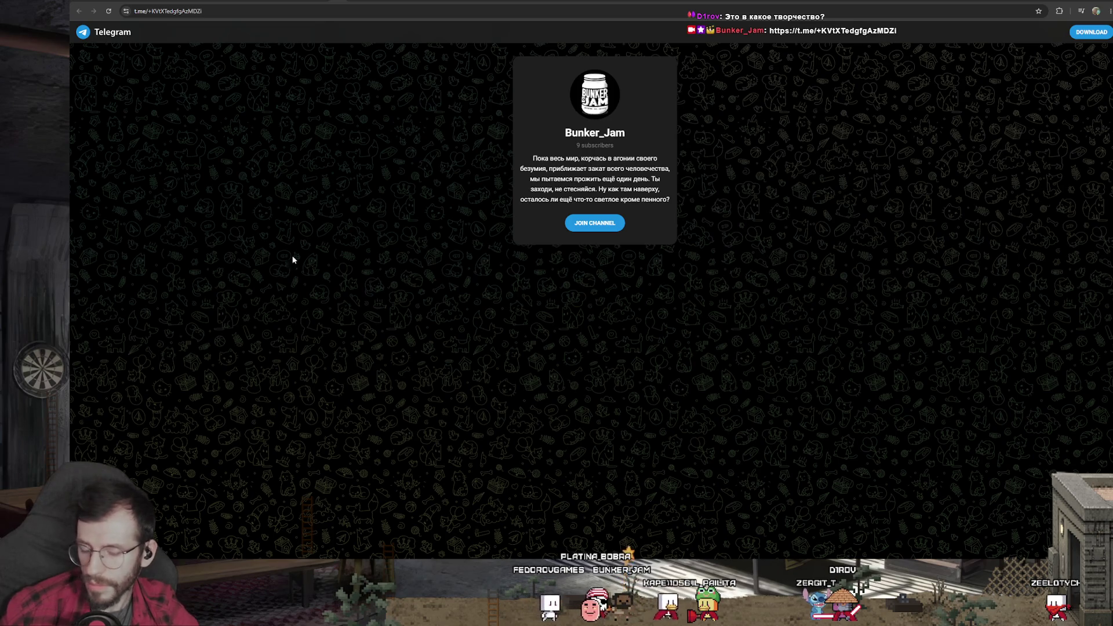
click(595, 223)
click(597, 84)
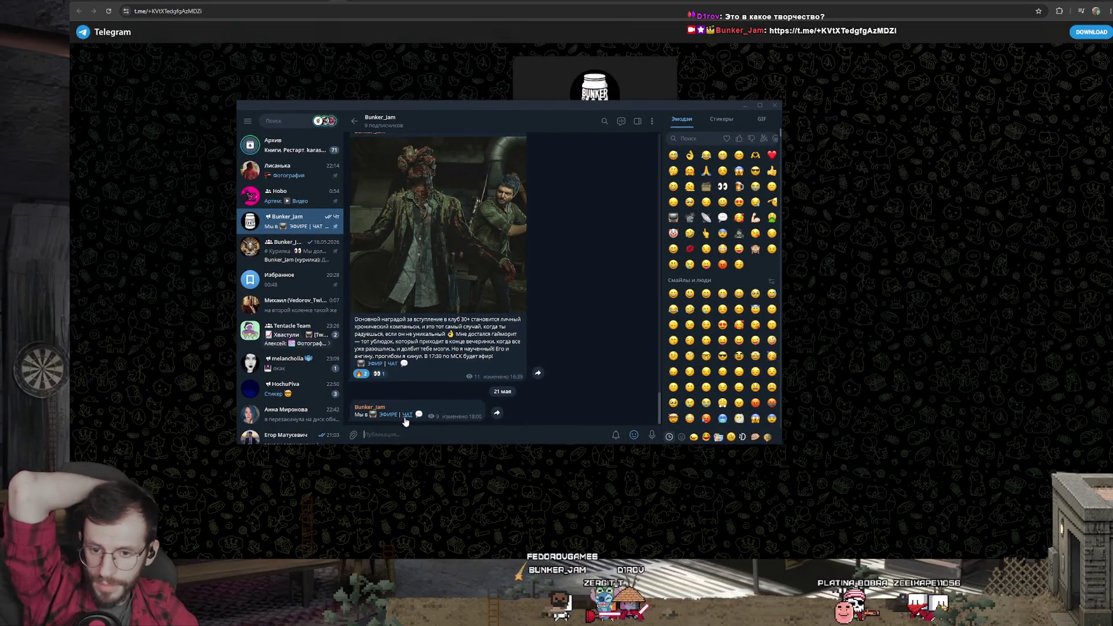
Browse the Bunker_Jam (курилка) group's Ваше творчество topic and its info, then return to the chat list
click(406, 416)
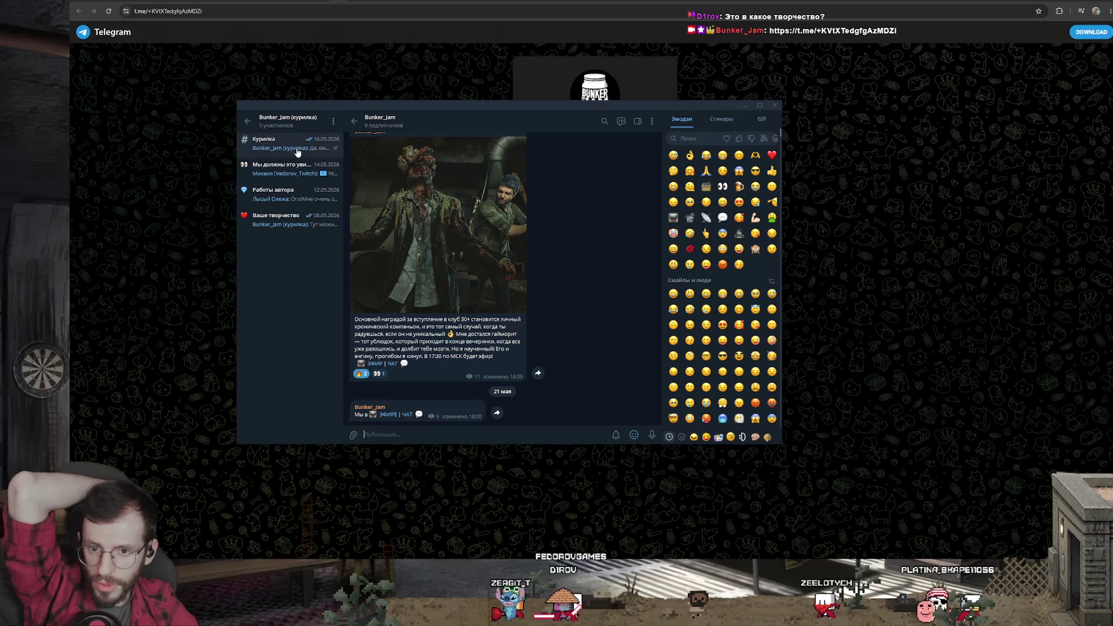
drag(344, 148, 396, 148)
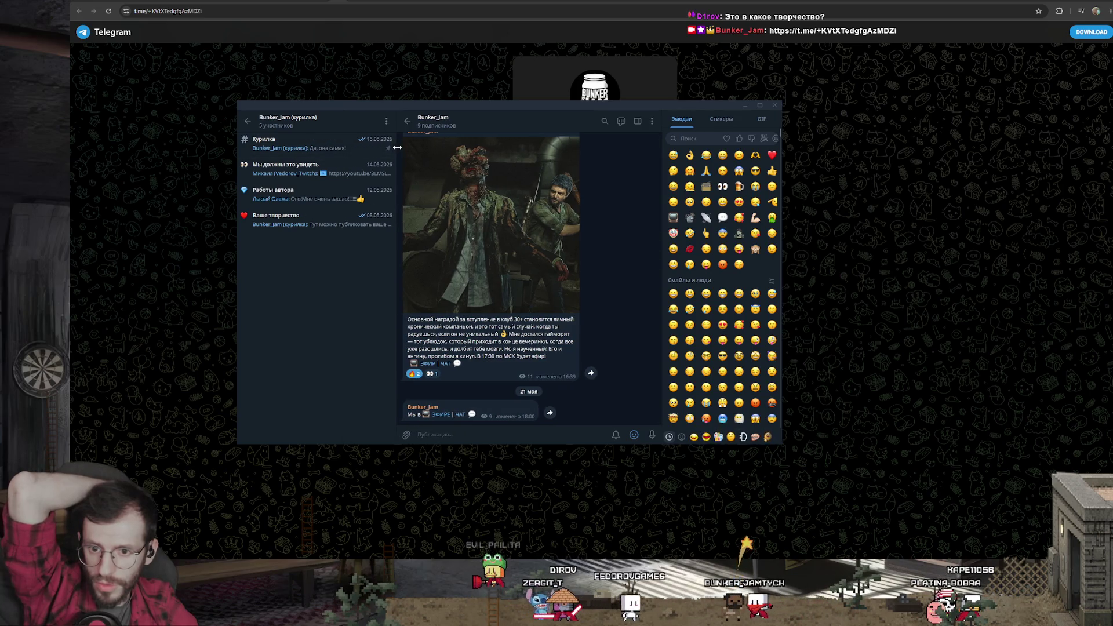
click(303, 224)
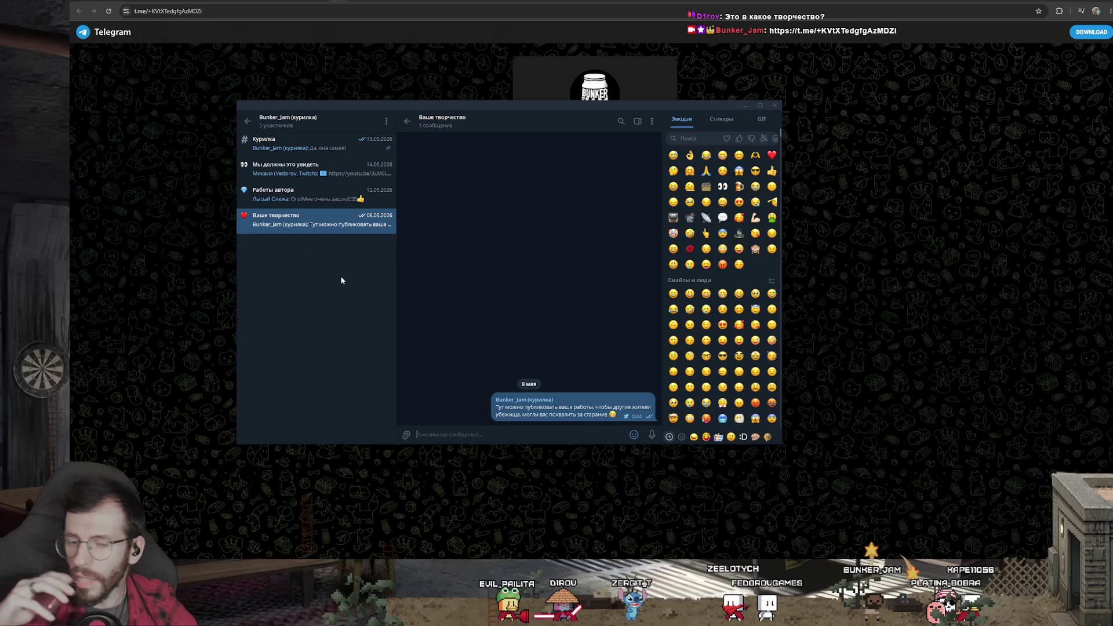
click(438, 128)
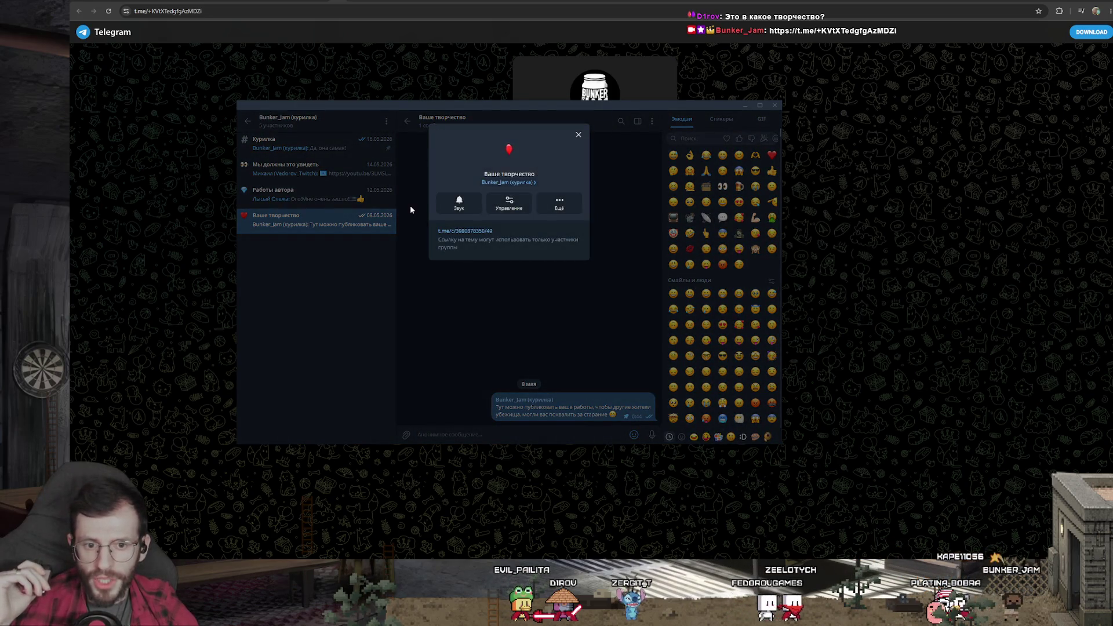
click(410, 208)
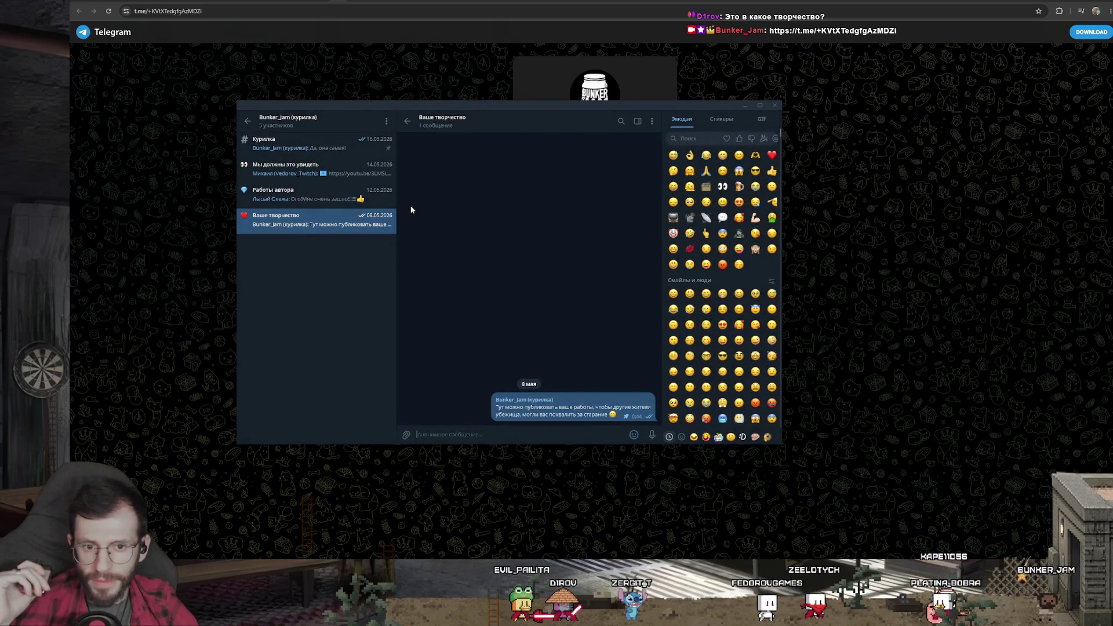
click(247, 121)
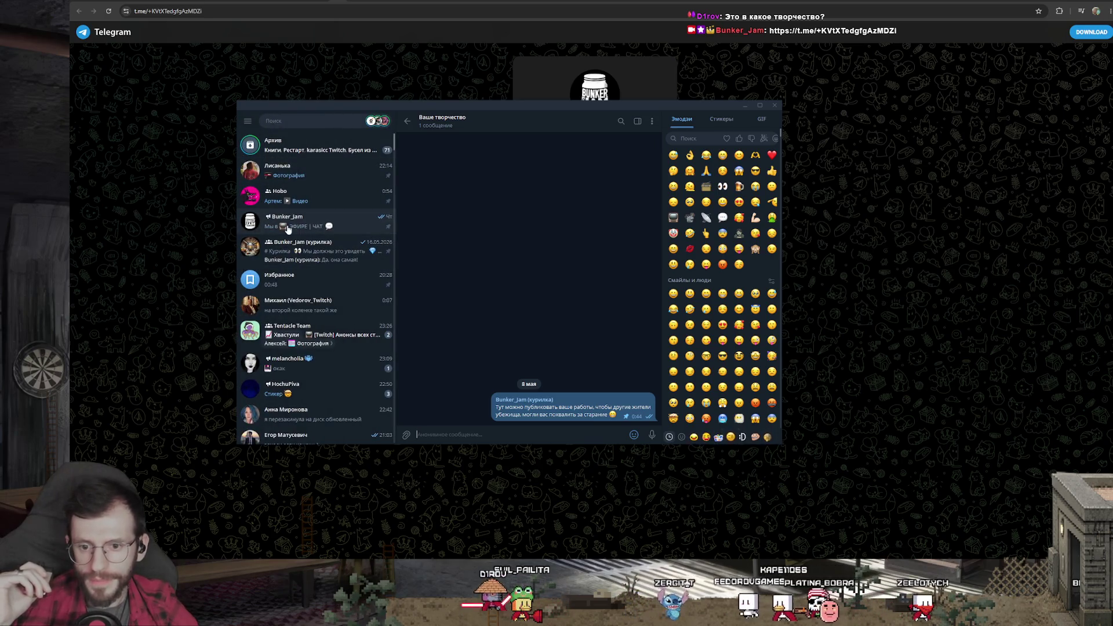
Look at the Bunker_Jam channel and its info, then enter the Курилка topic
click(285, 247)
click(275, 121)
click(305, 221)
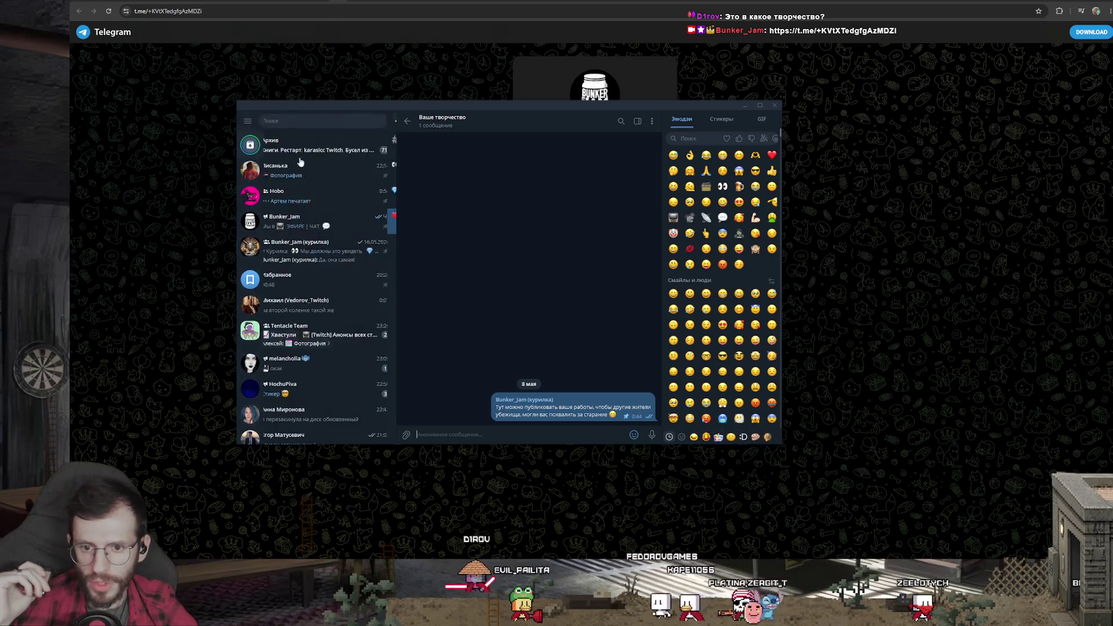
click(459, 129)
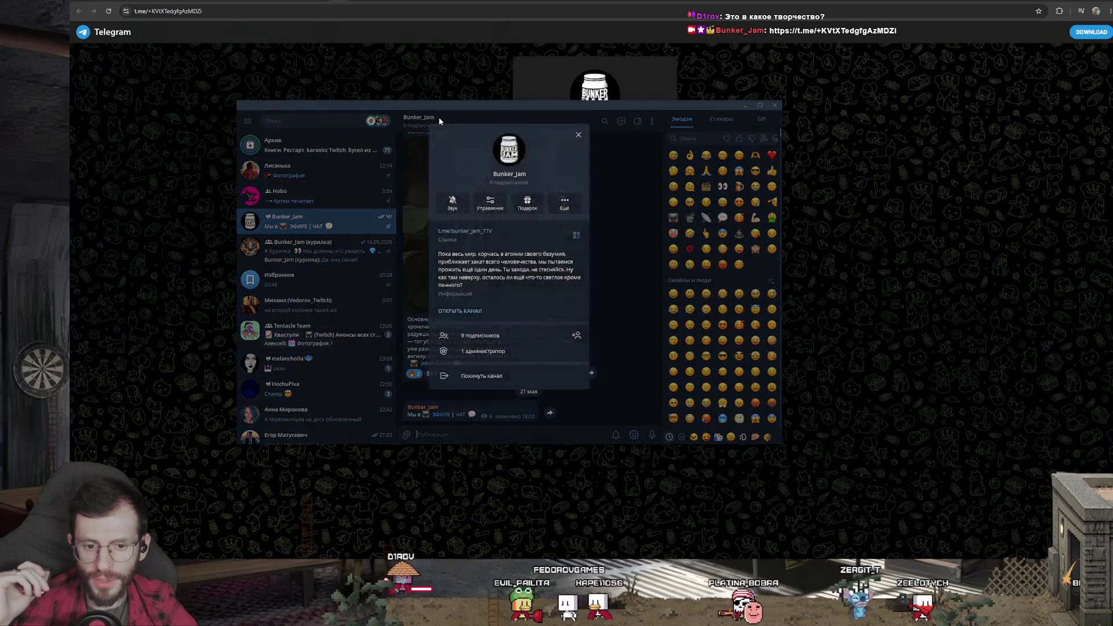
click(315, 245)
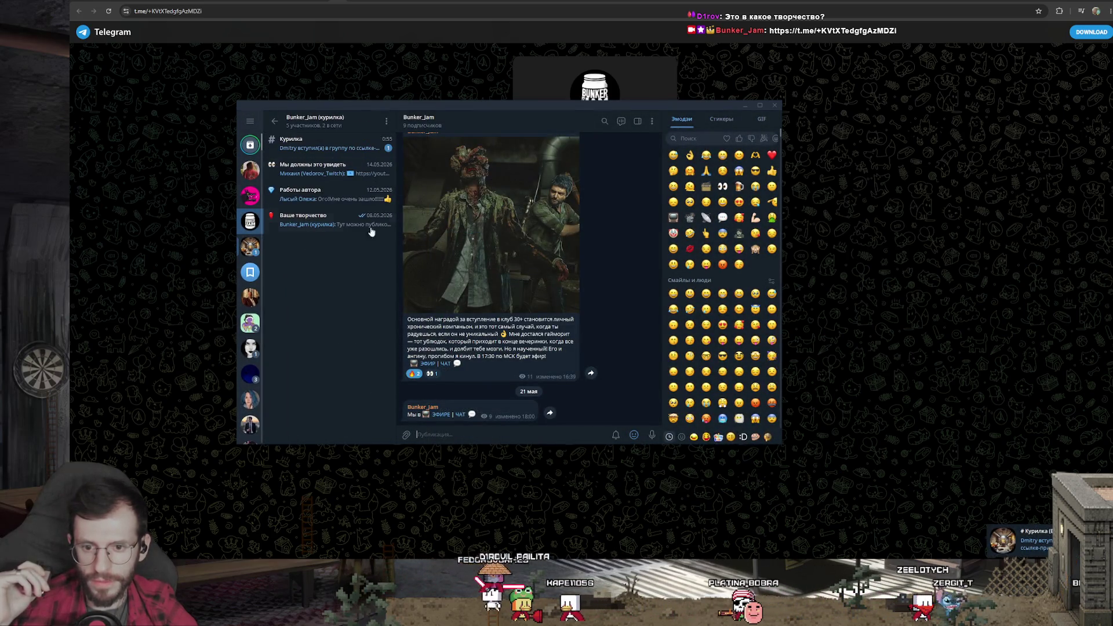
click(349, 147)
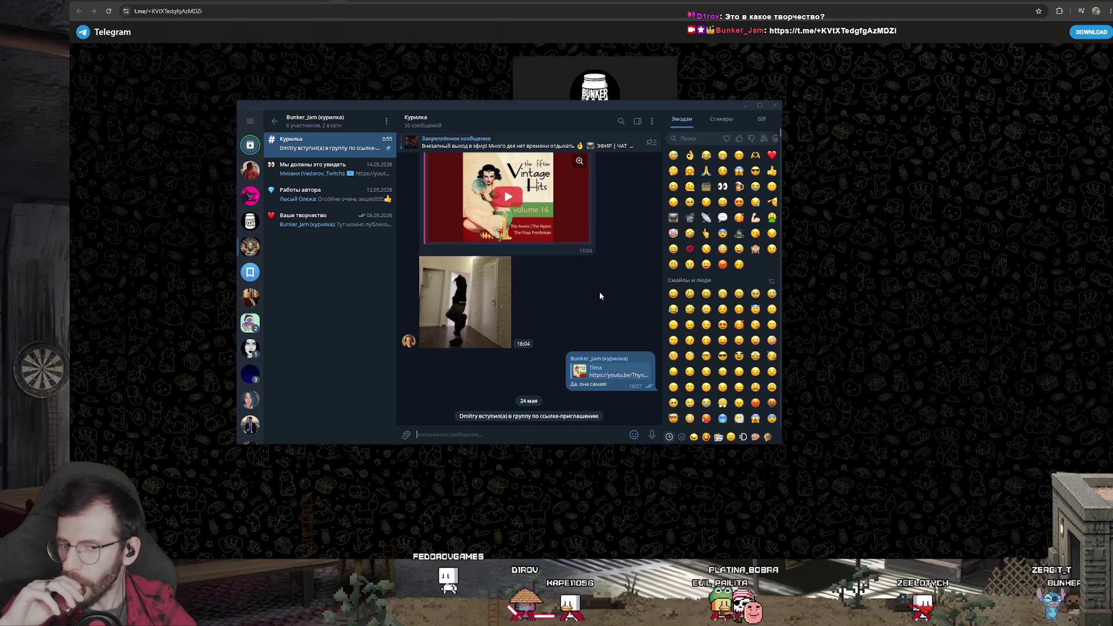
Check a posting member's profile in Курилка, then land back on the Bunker_Jam channel feed
click(409, 341)
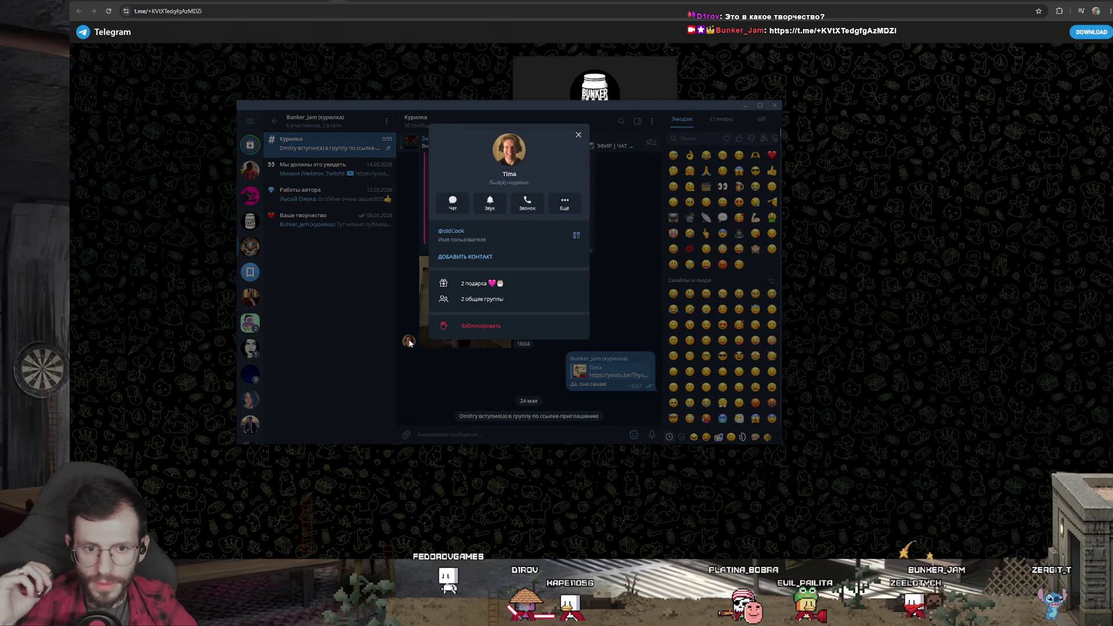
click(410, 357)
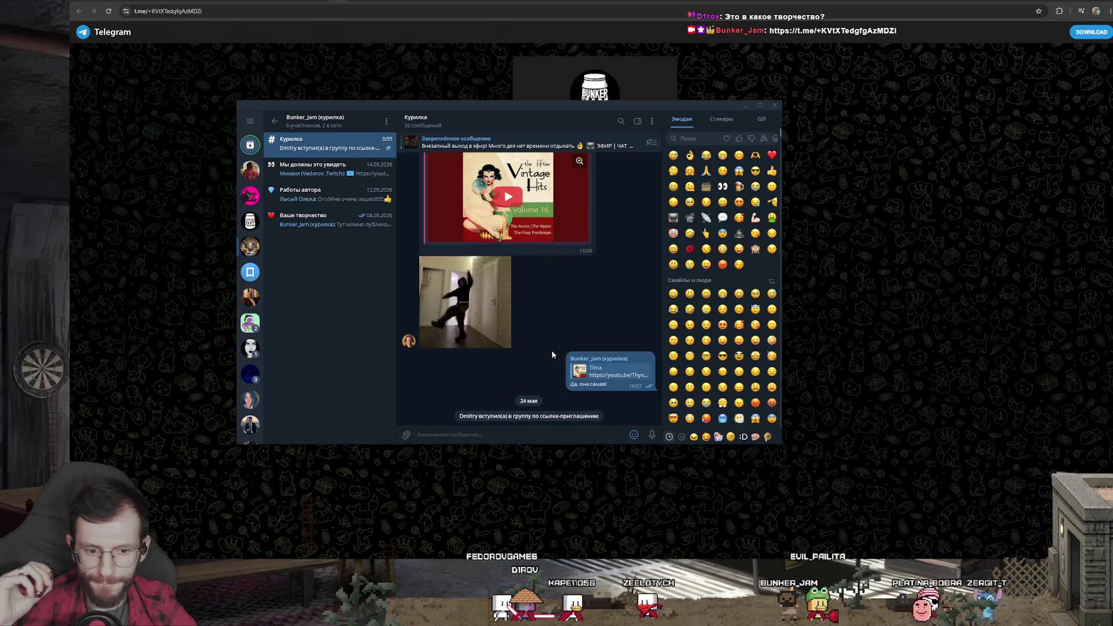
click(336, 219)
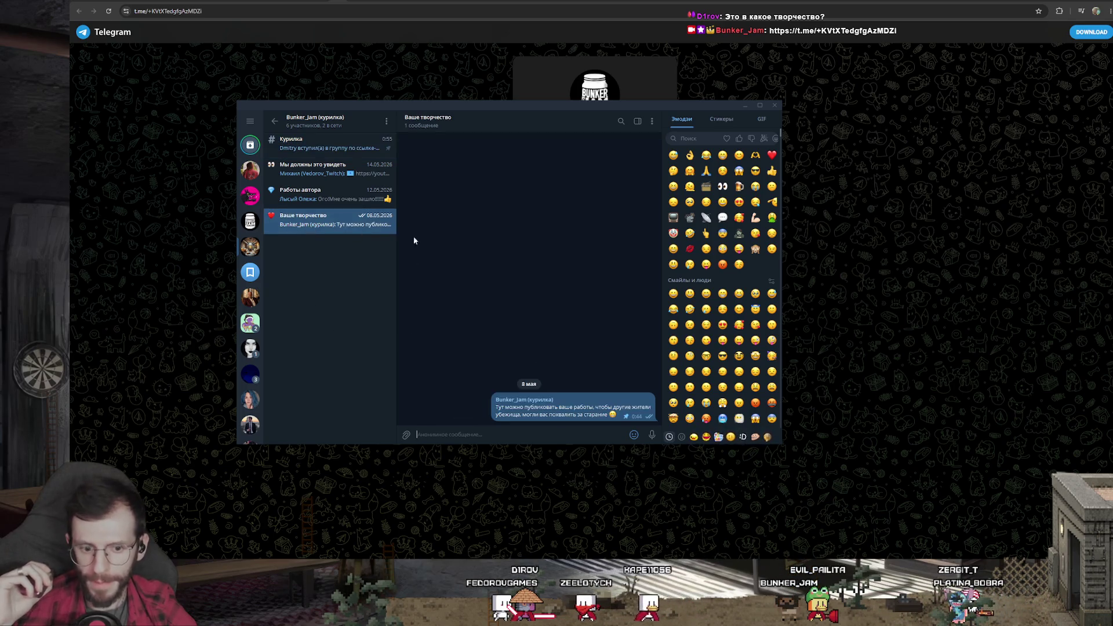
click(867, 251)
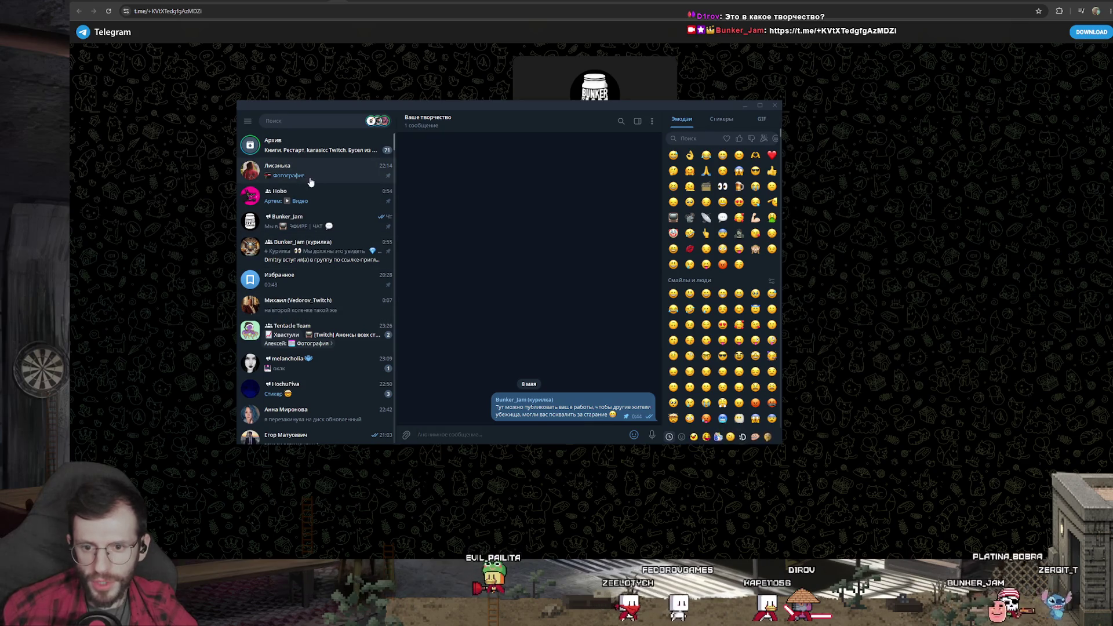
click(334, 219)
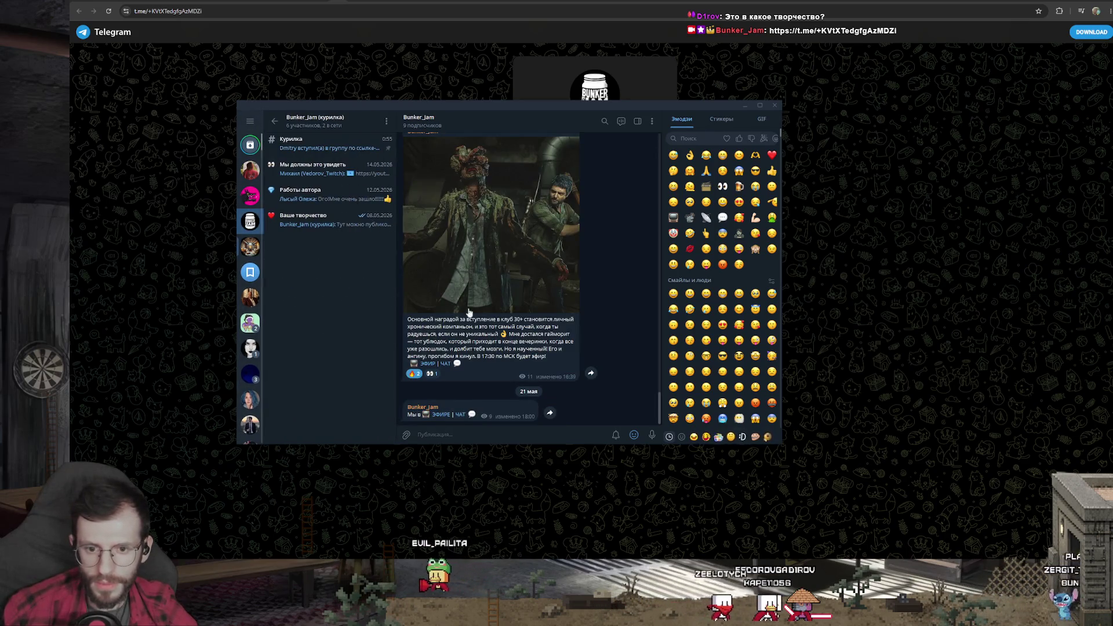
scroll(531, 355, up, 3)
scroll(530, 356, up, 5)
scroll(531, 355, up, 5)
scroll(530, 355, up, 3)
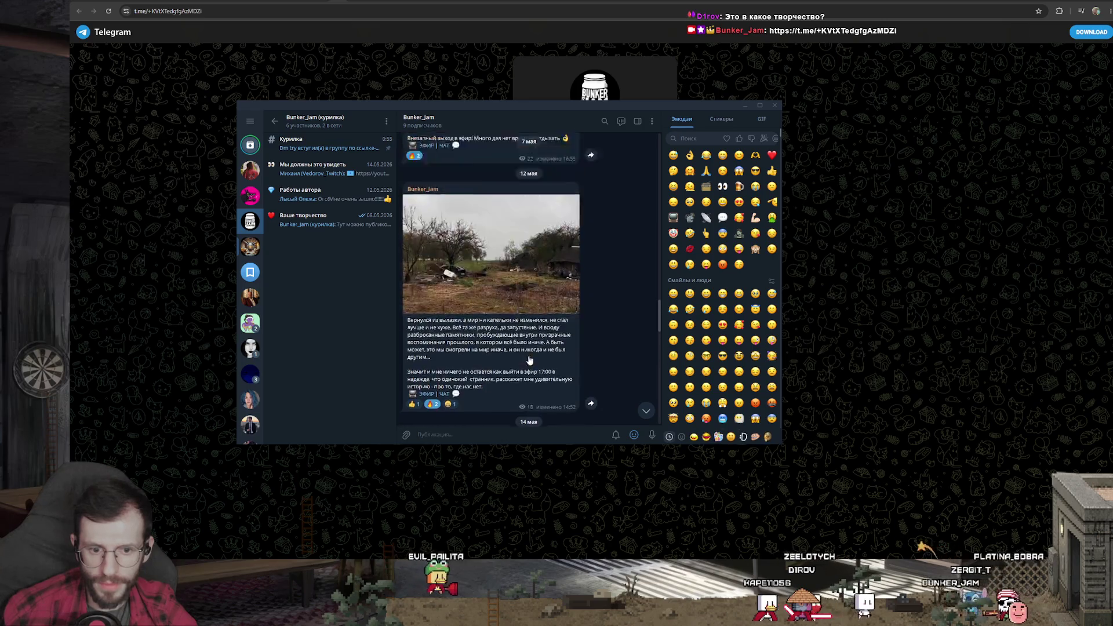
View the landscape photo post full-size, then hide Telegram behind the Bunker_Jam invite page
click(525, 359)
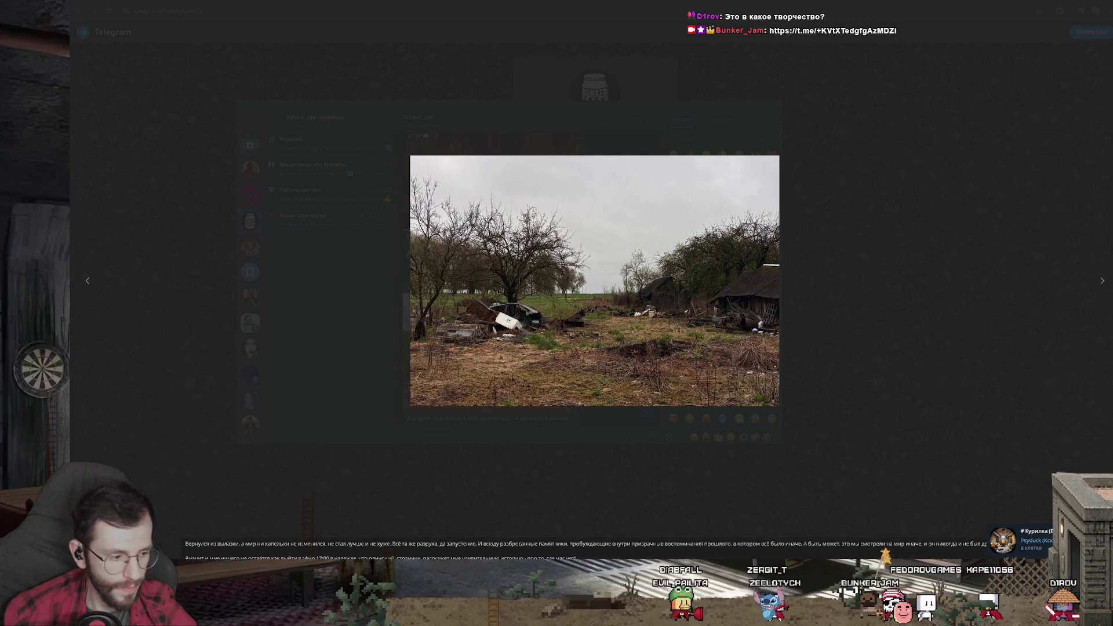
key(Escape)
key(Escape)
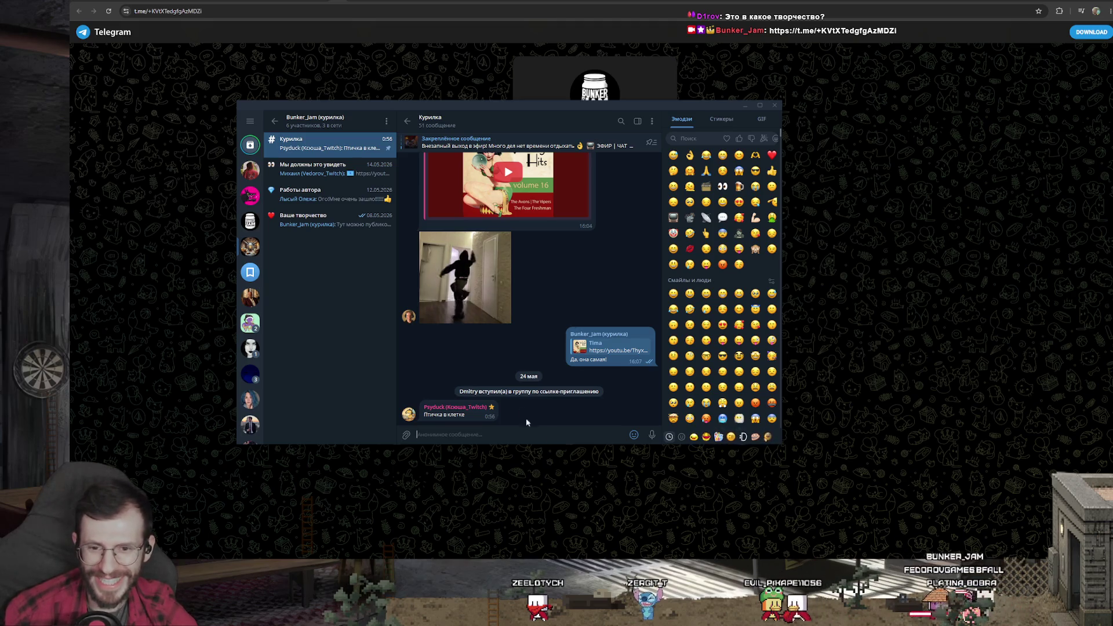
click(298, 225)
click(934, 275)
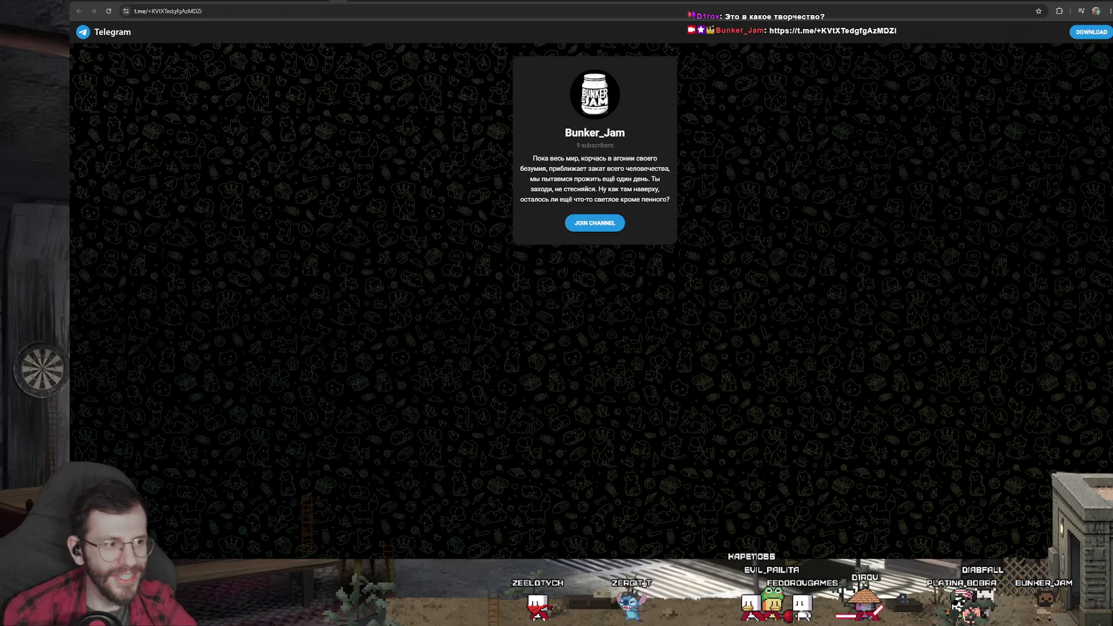
key(alt+Tab)
click(675, 89)
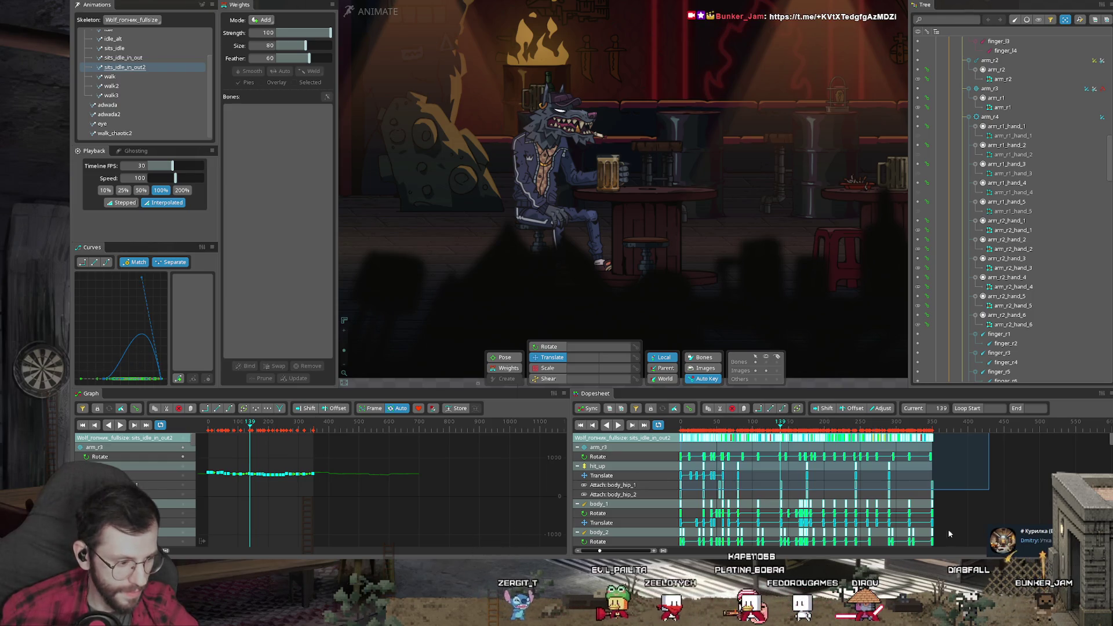
key(alt+Tab)
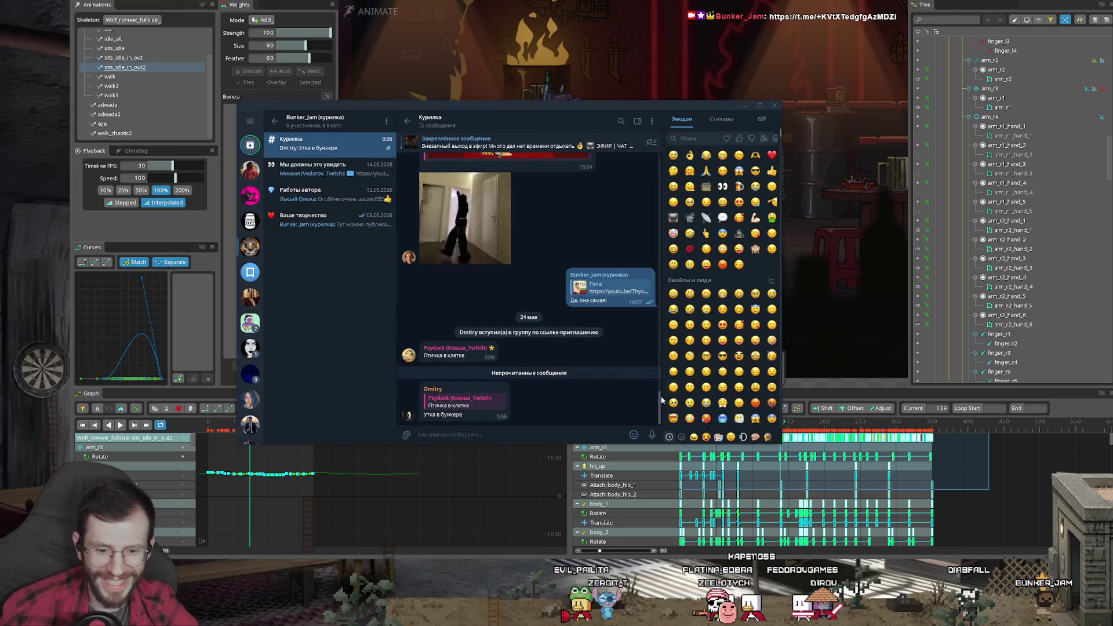
click(408, 355)
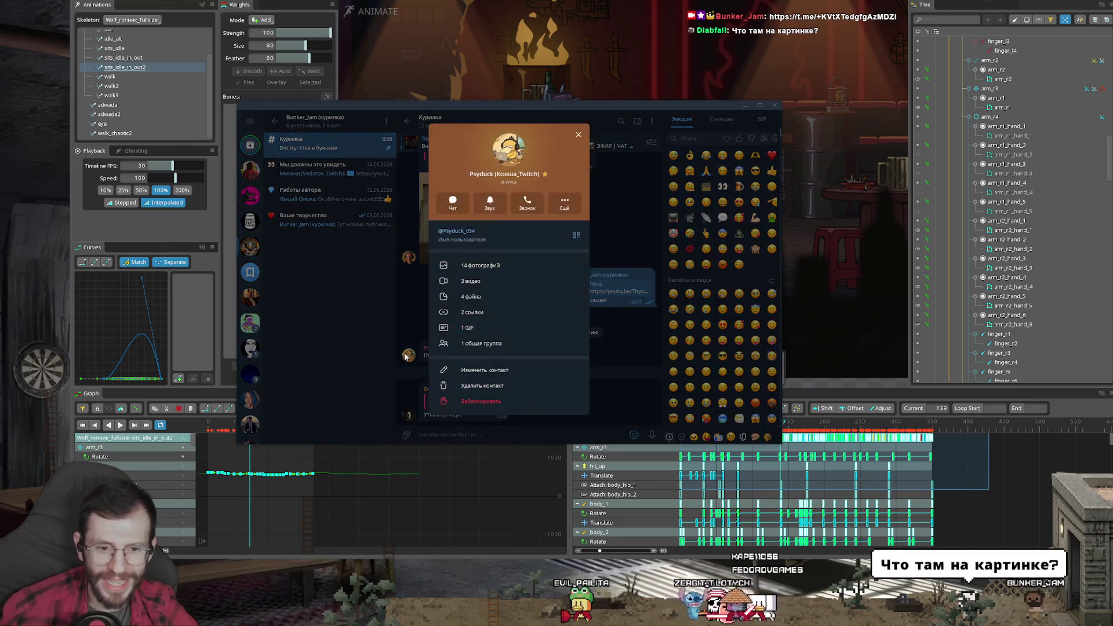
click(509, 148)
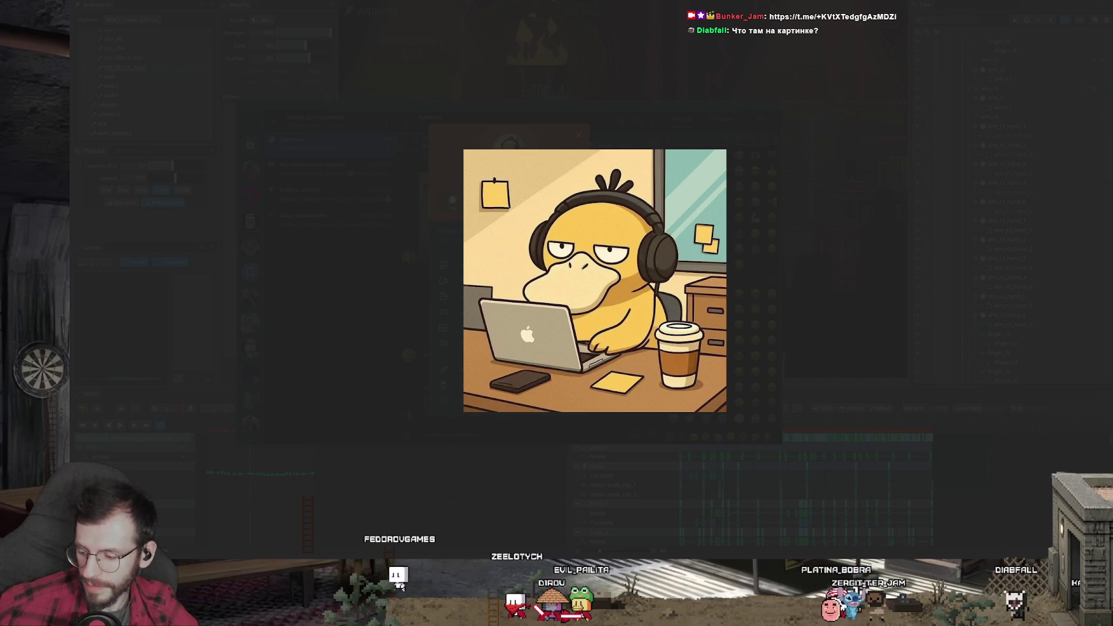
click(809, 238)
click(614, 222)
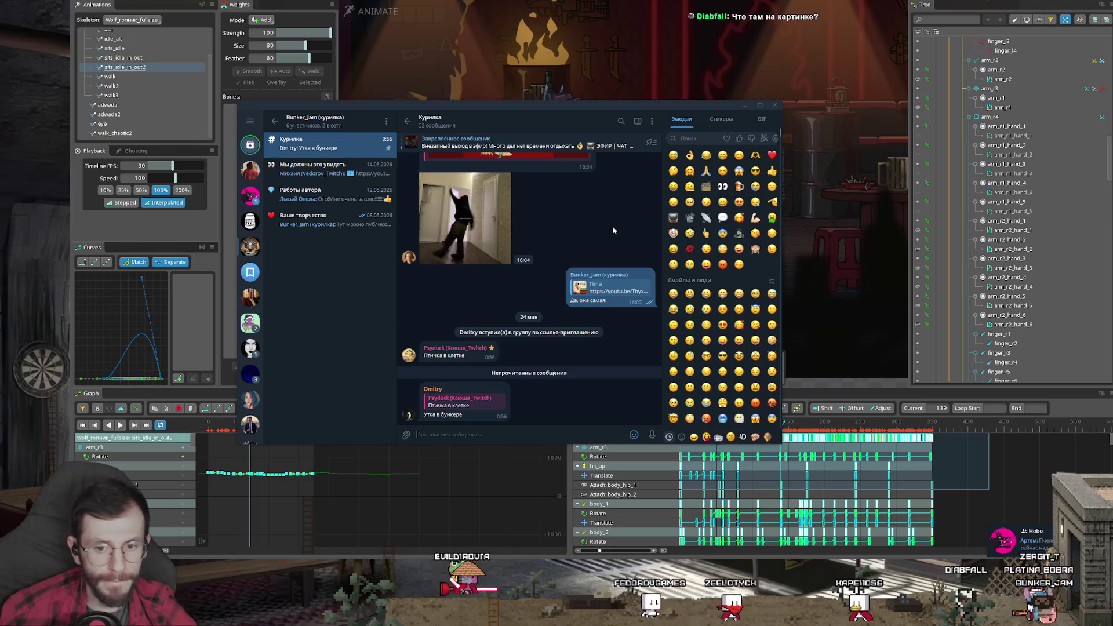
Open the Bunker_Jam (курилка) group info and view its avatar full size
click(244, 251)
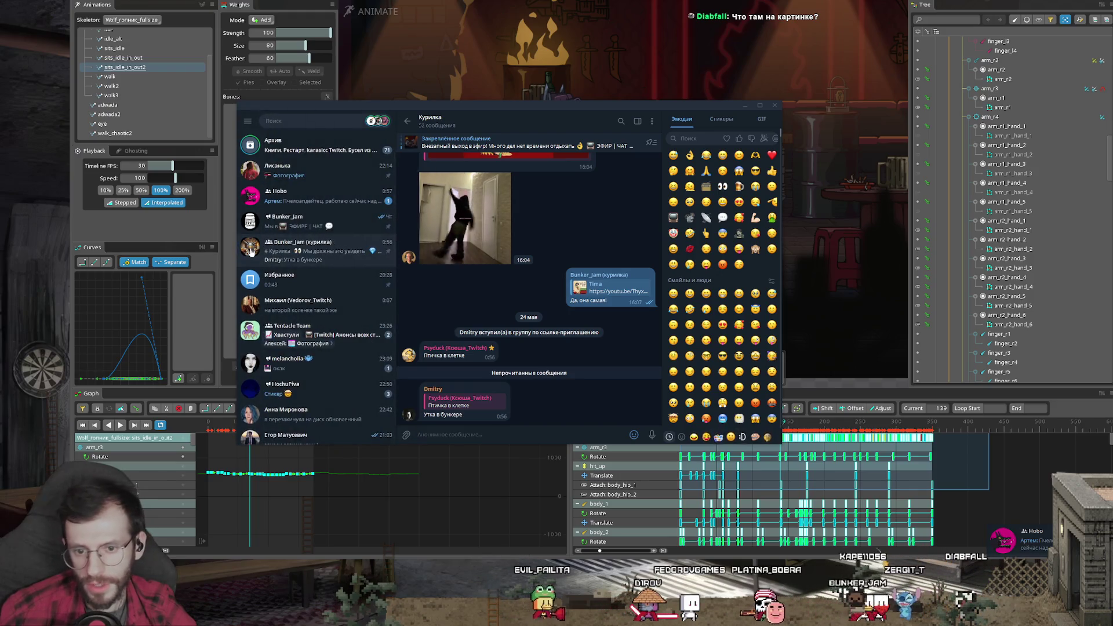
click(253, 251)
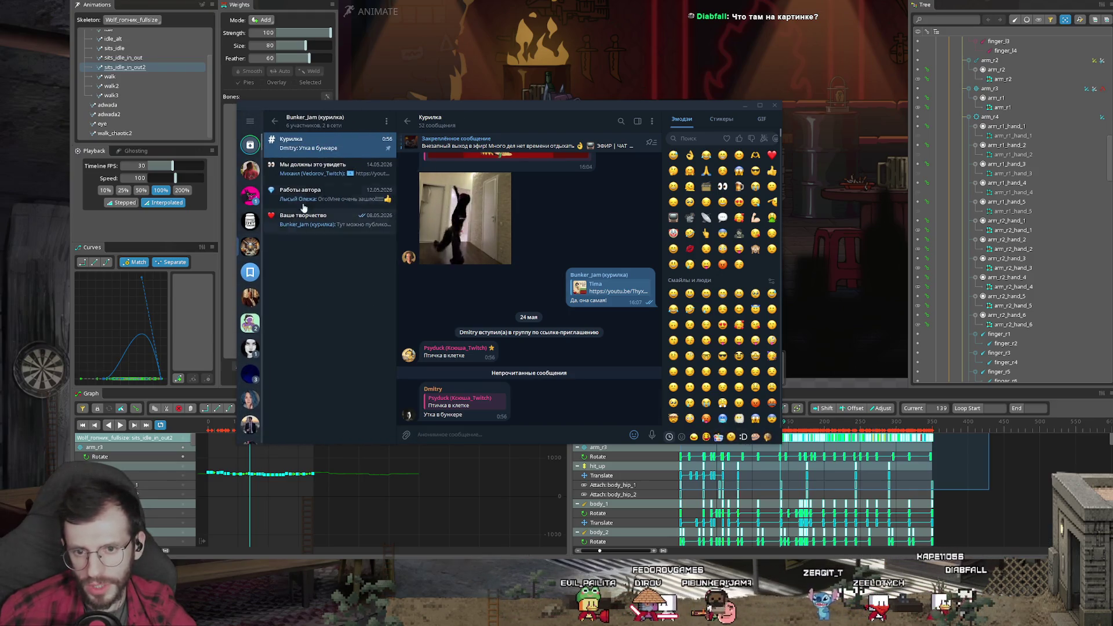
click(301, 125)
click(513, 81)
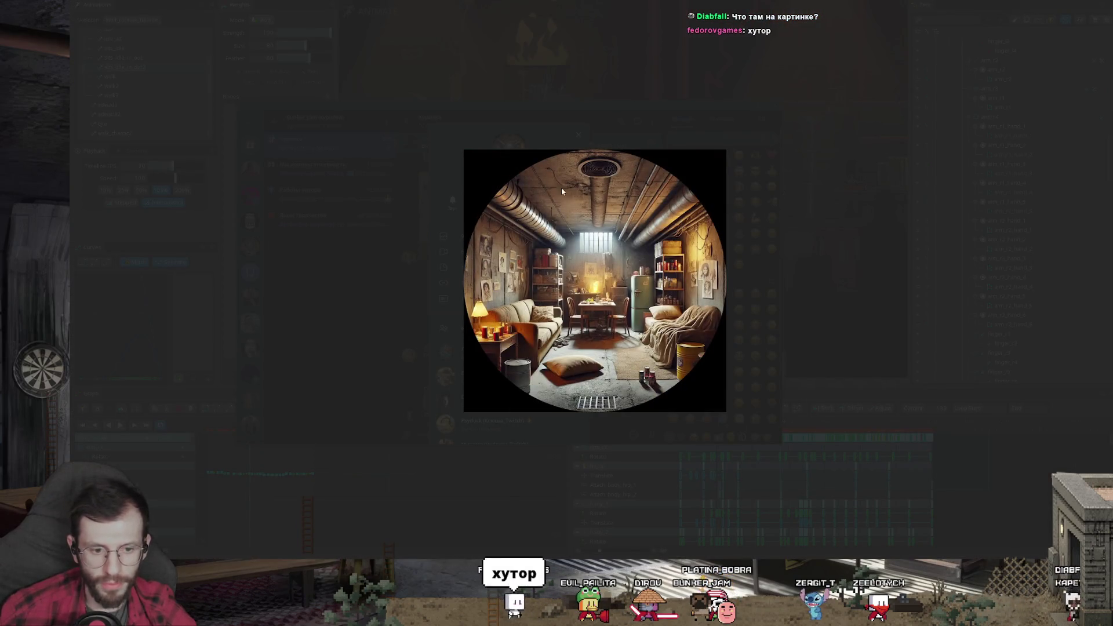
click(753, 275)
click(610, 244)
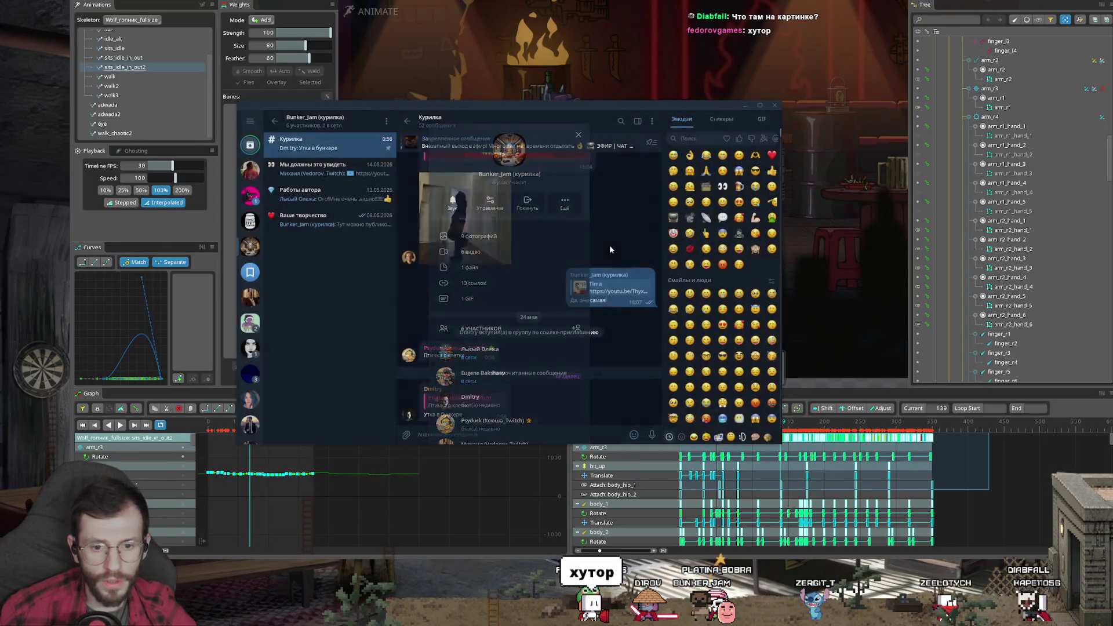
Switch into the Ваше творчество topic and back to the main chat list
click(318, 167)
click(320, 216)
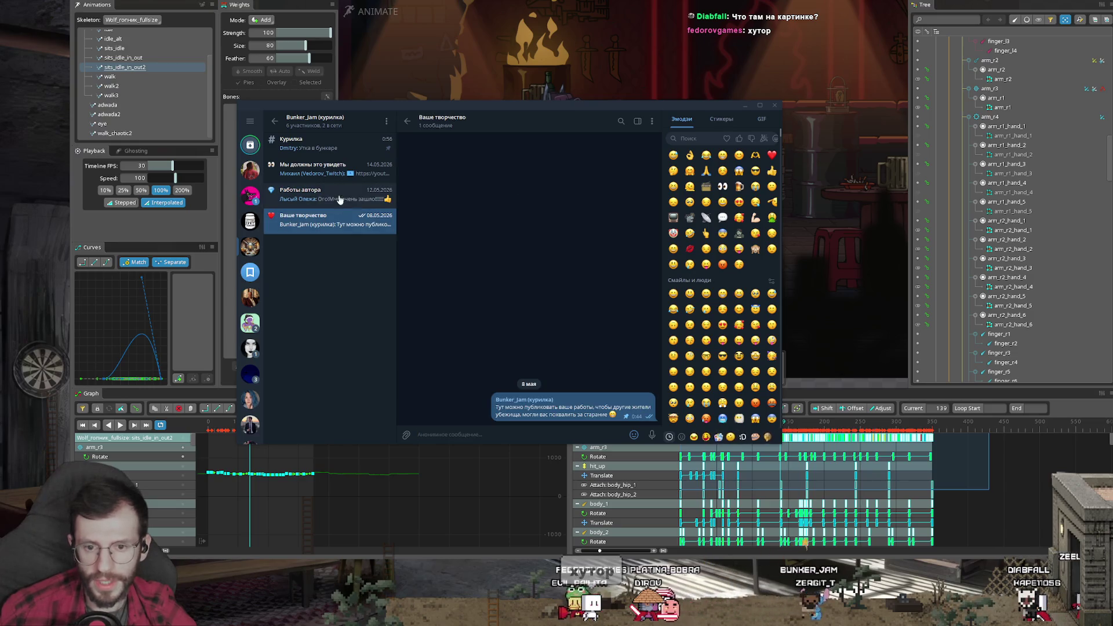
click(275, 121)
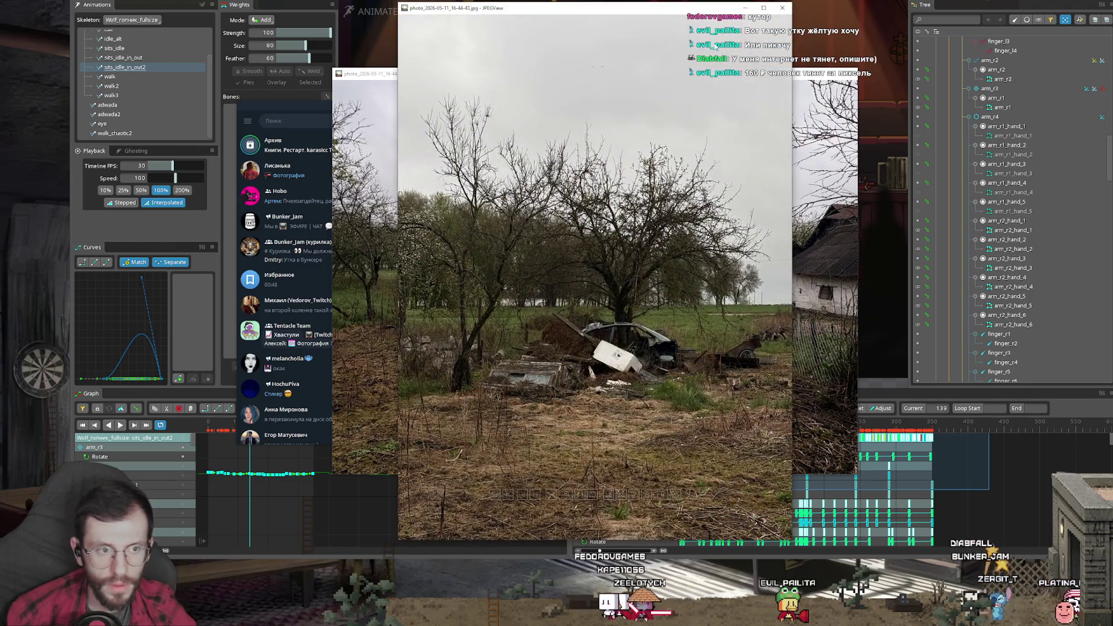
Close the portrait photo and inspect the abandoned-yard photo full screen, panning toward the wrecked car
key(Escape)
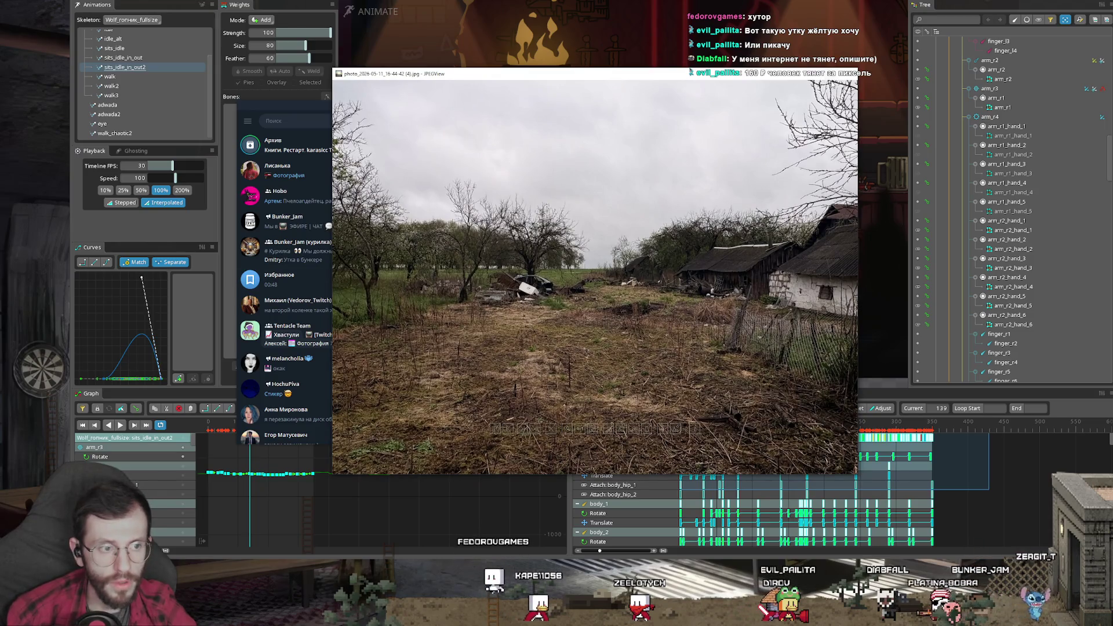
key(Return)
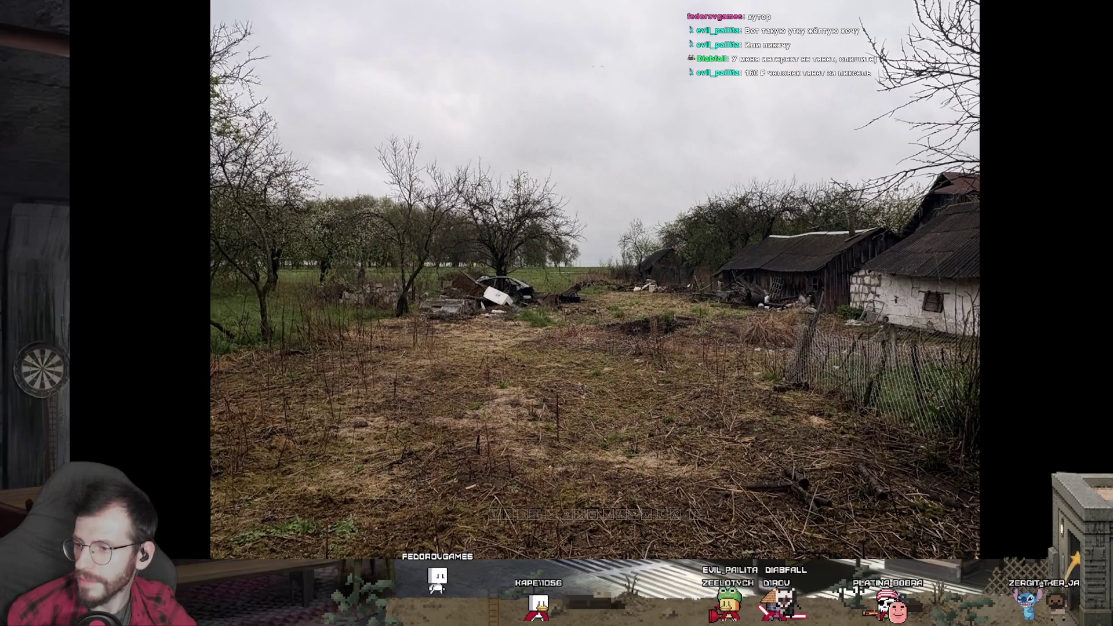
scroll(598, 288, up, 2)
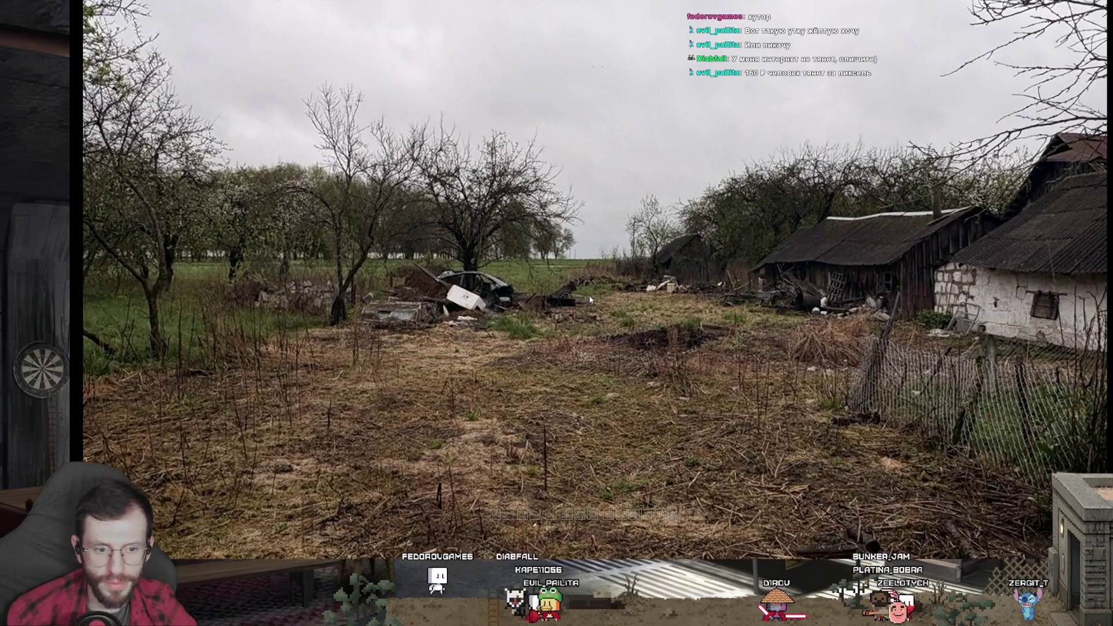
drag(589, 295, 582, 321)
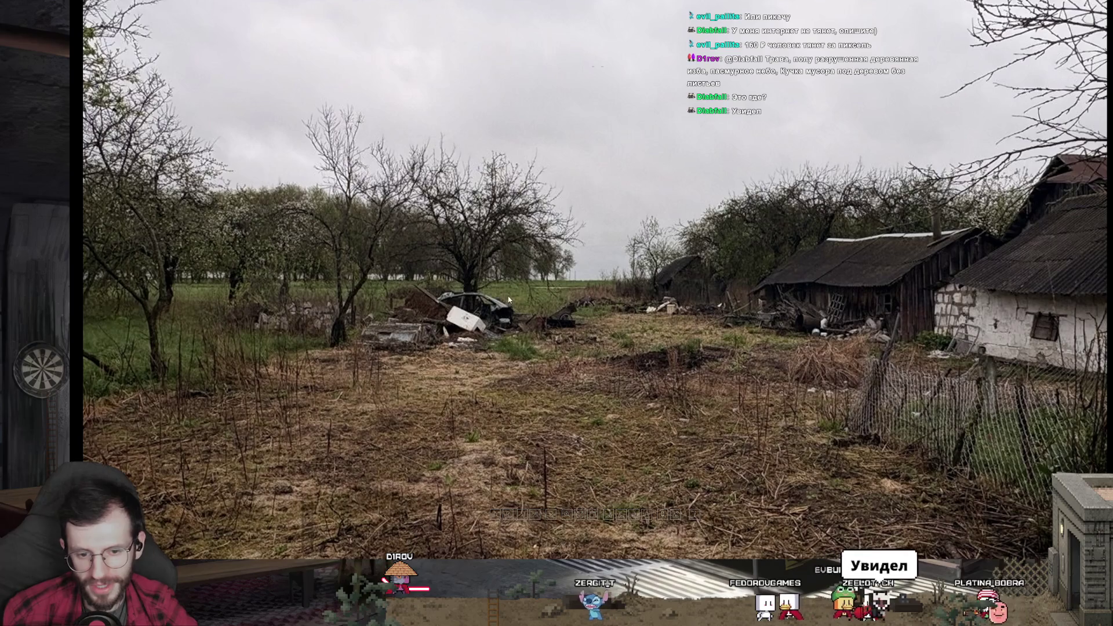
scroll(509, 301, up, 3)
scroll(513, 280, up, 1)
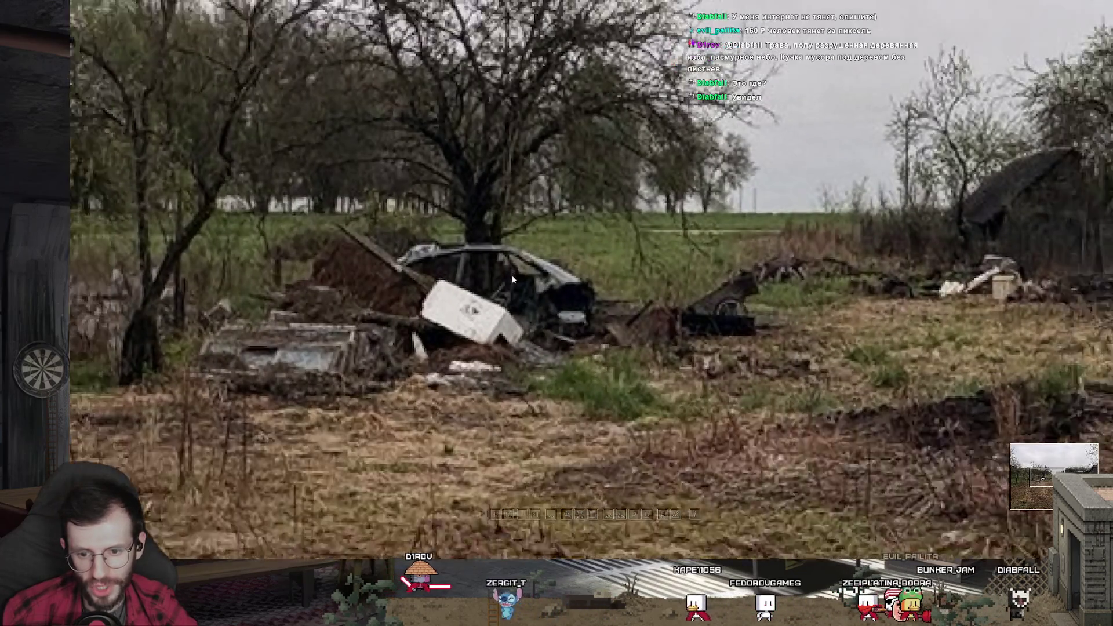
scroll(514, 281, down, 2)
scroll(592, 296, up, 2)
scroll(624, 301, up, 2)
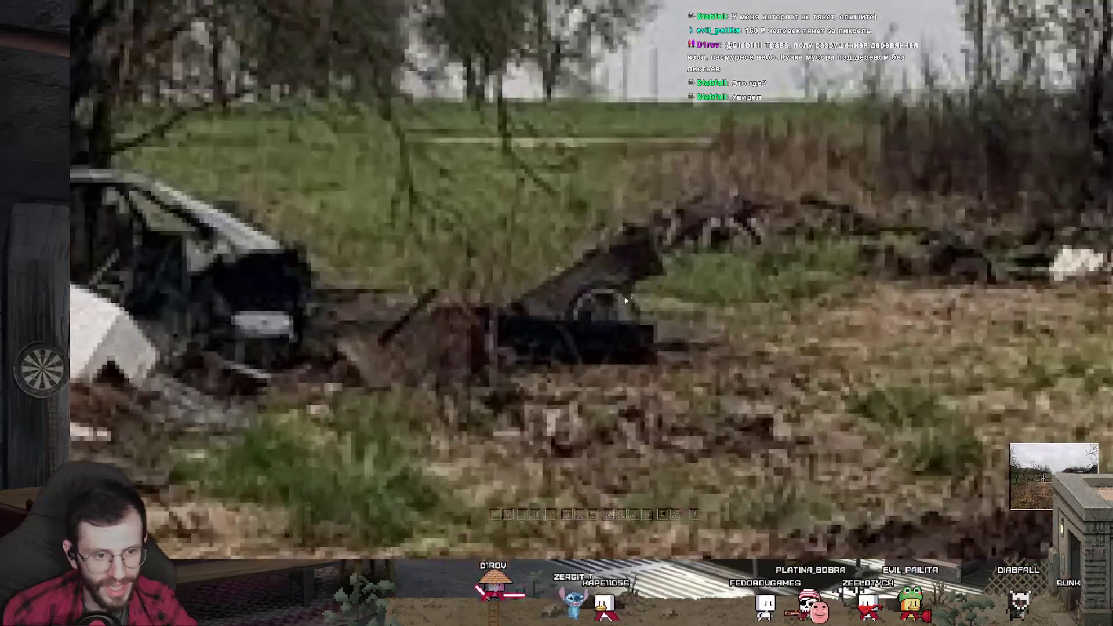
scroll(625, 301, down, 2)
scroll(620, 305, down, 1)
scroll(617, 308, down, 1)
scroll(613, 311, down, 1)
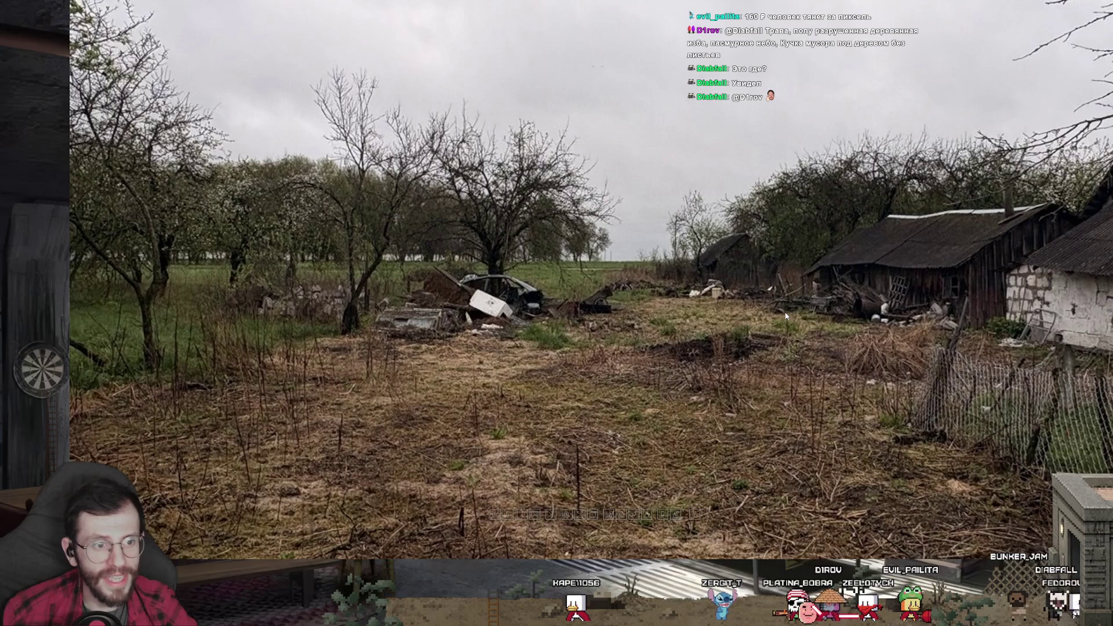
scroll(786, 316, down, 1)
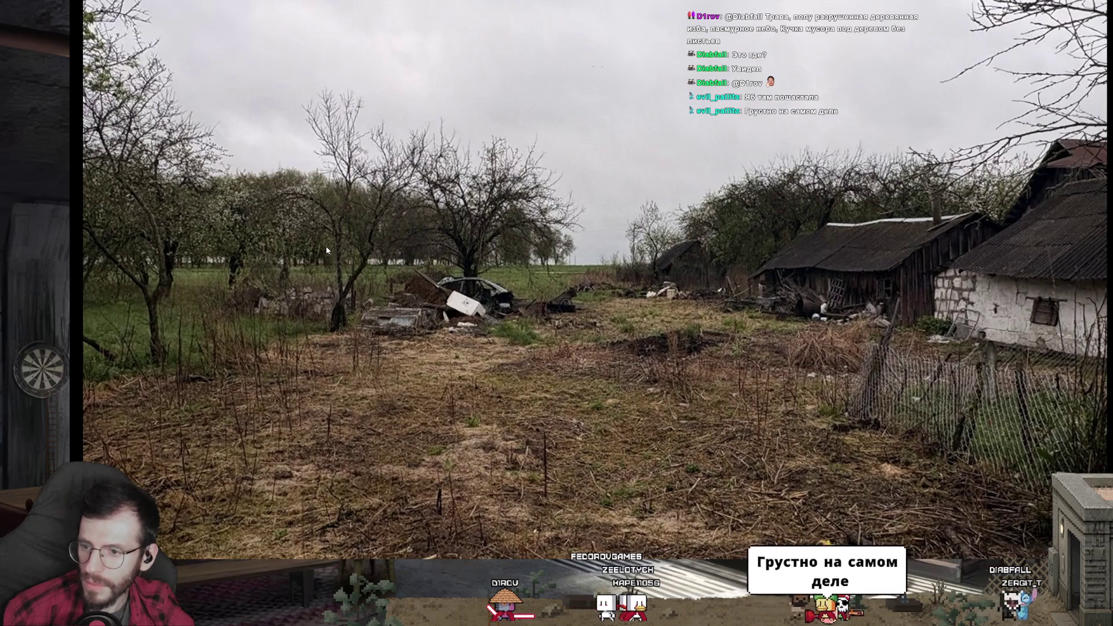
scroll(569, 292, down, 2)
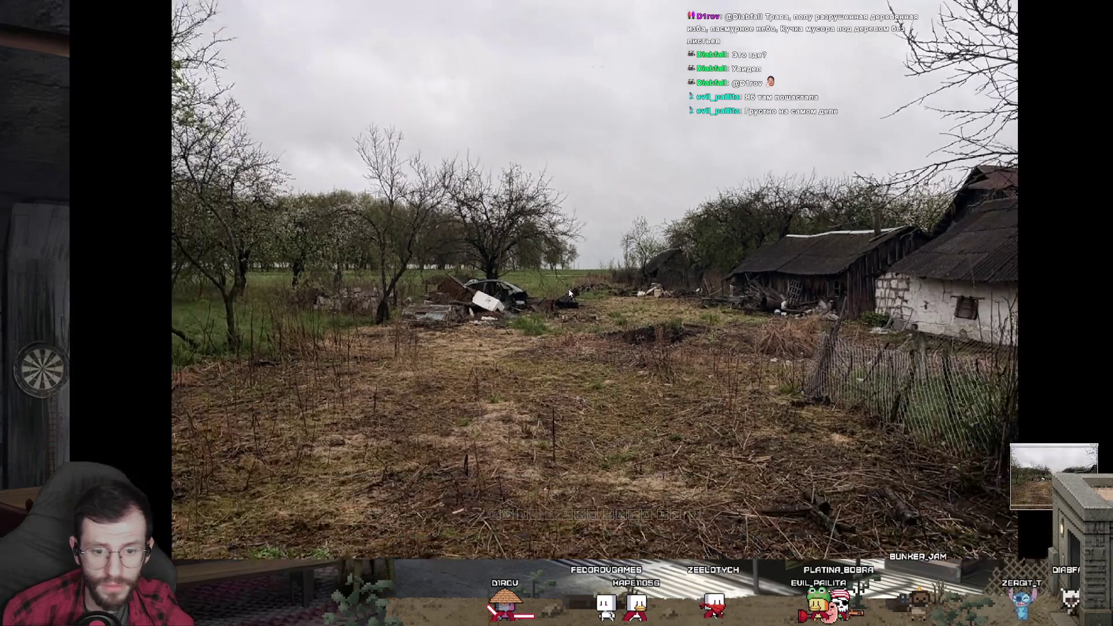
scroll(569, 293, up, 2)
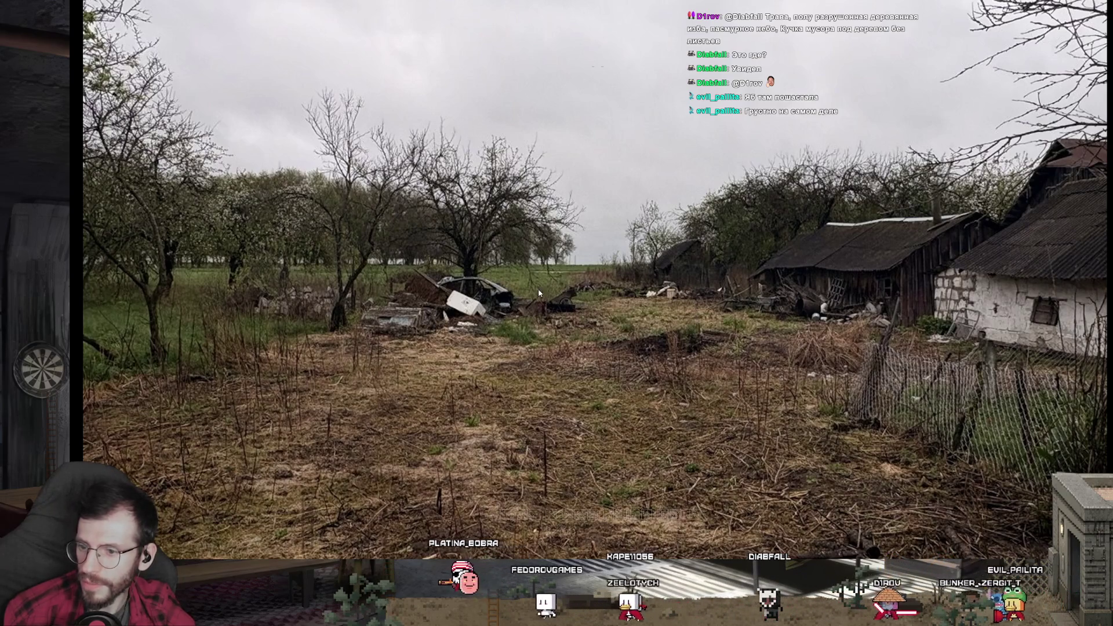
scroll(510, 325, up, 1)
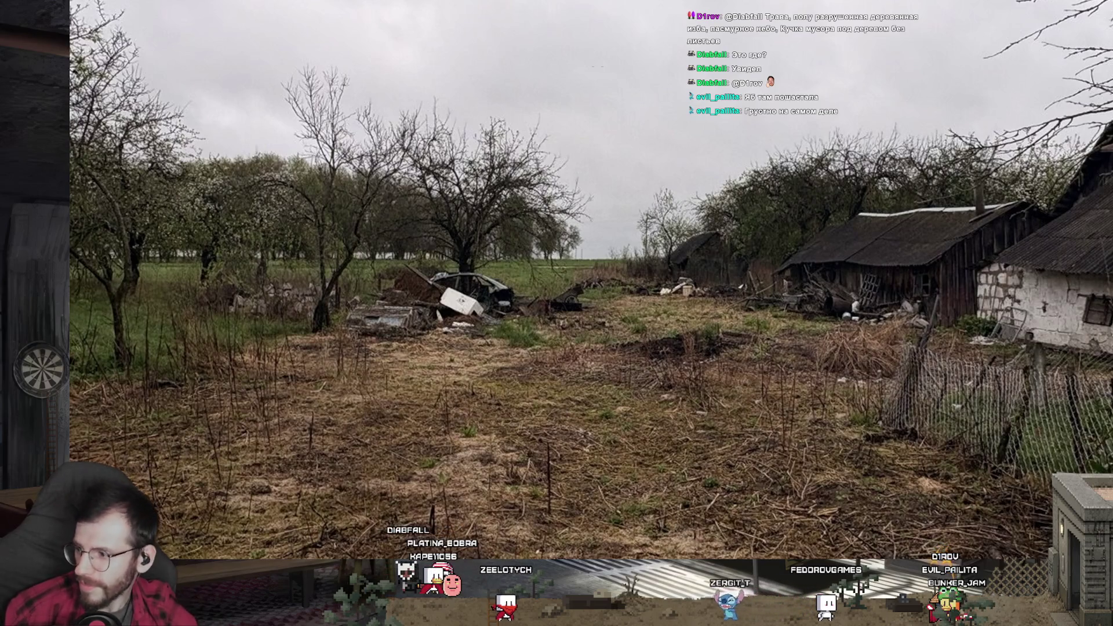
scroll(542, 275, up, 1)
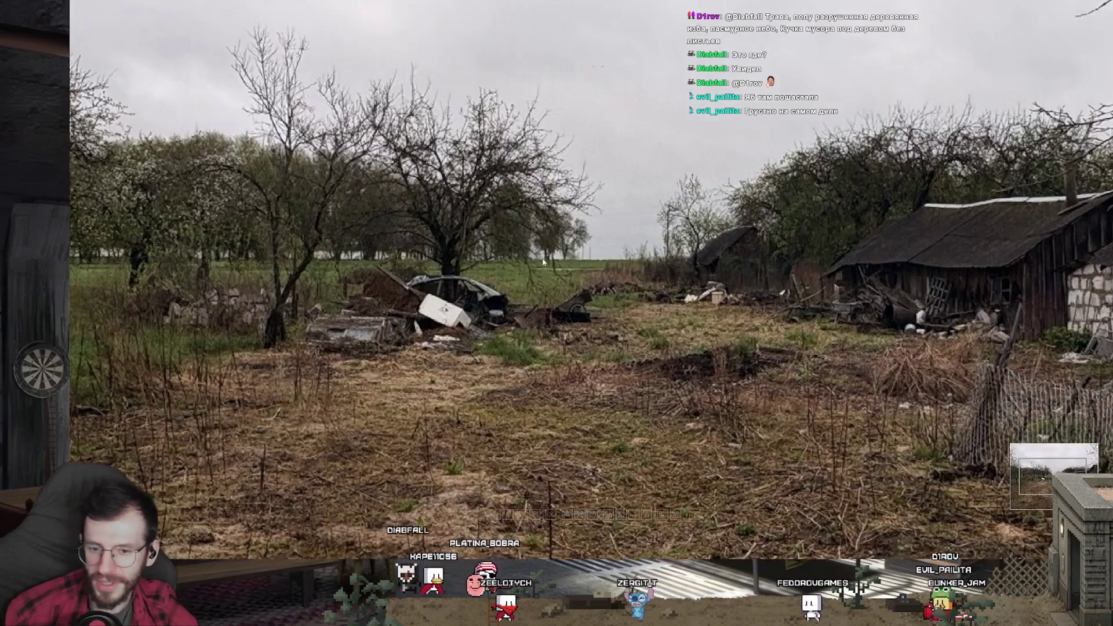
scroll(542, 275, down, 1)
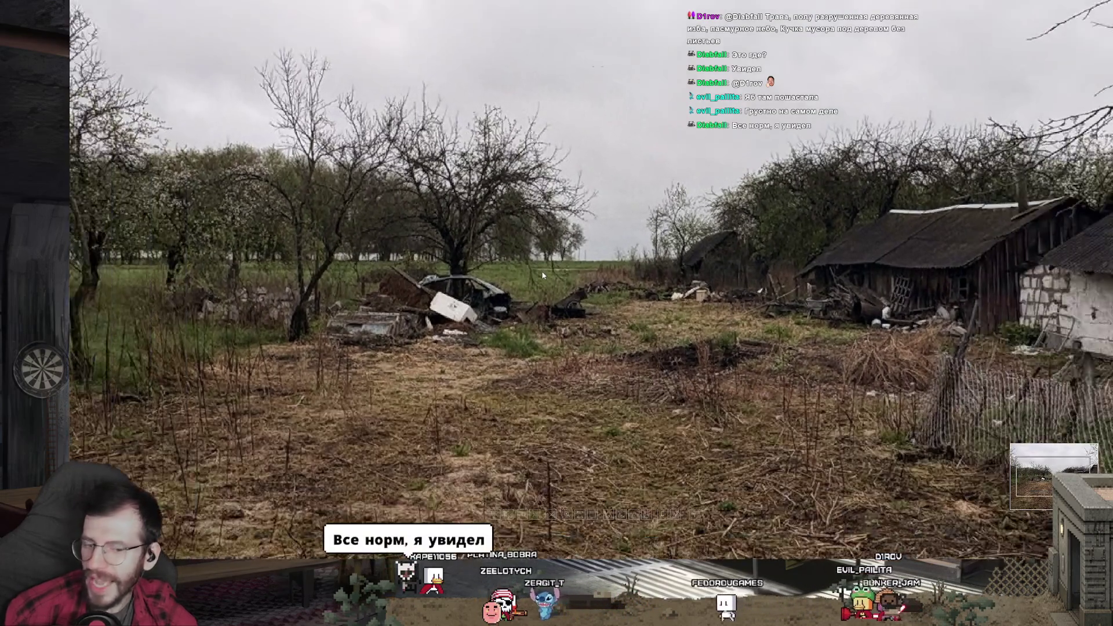
scroll(220, 342, down, 2)
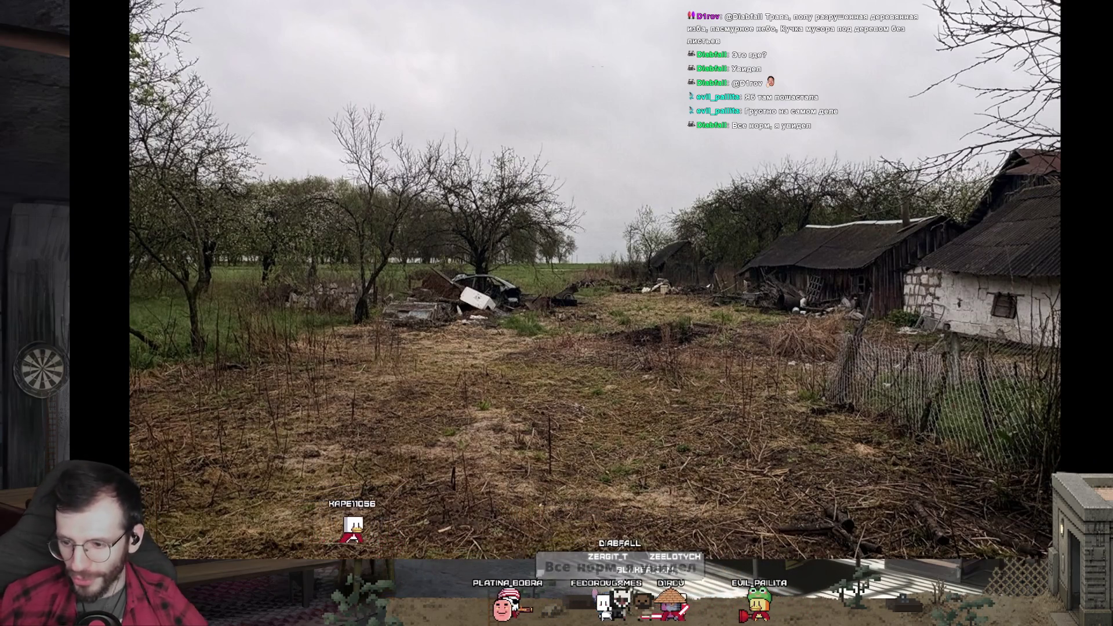
scroll(566, 296, up, 1)
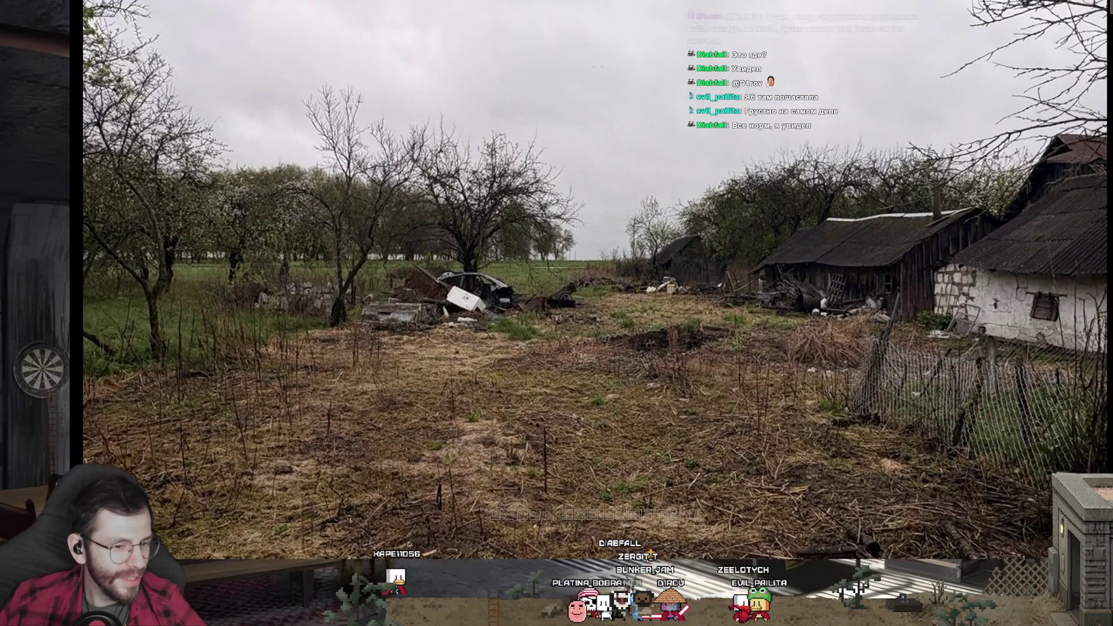
key(Escape)
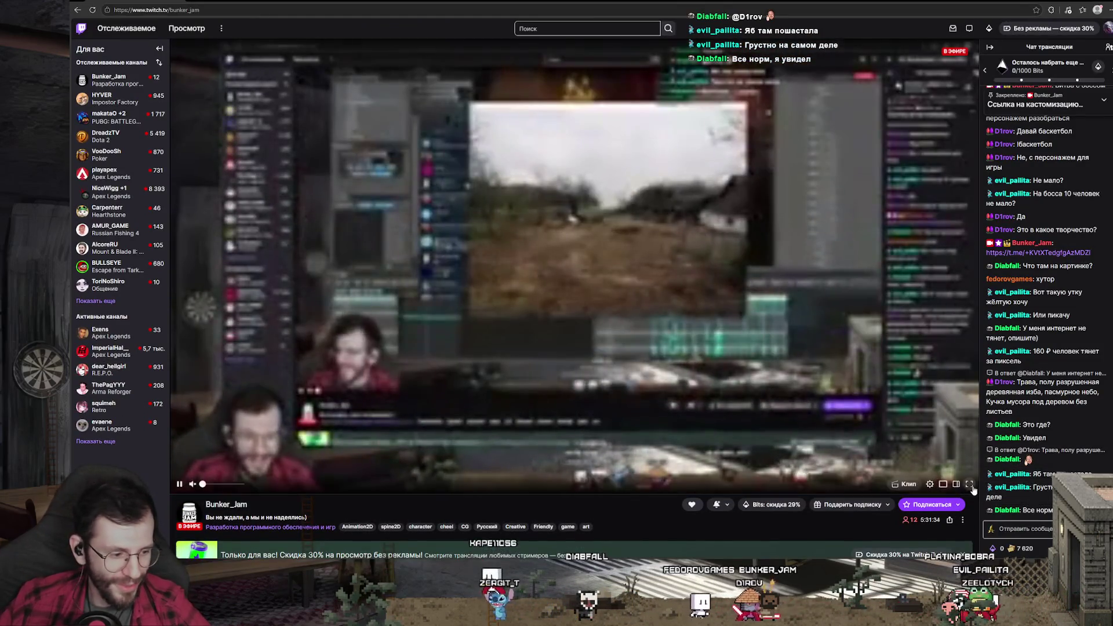
Enlarge the Bunker_Jam Twitch stream player to full screen
double_click(917, 359)
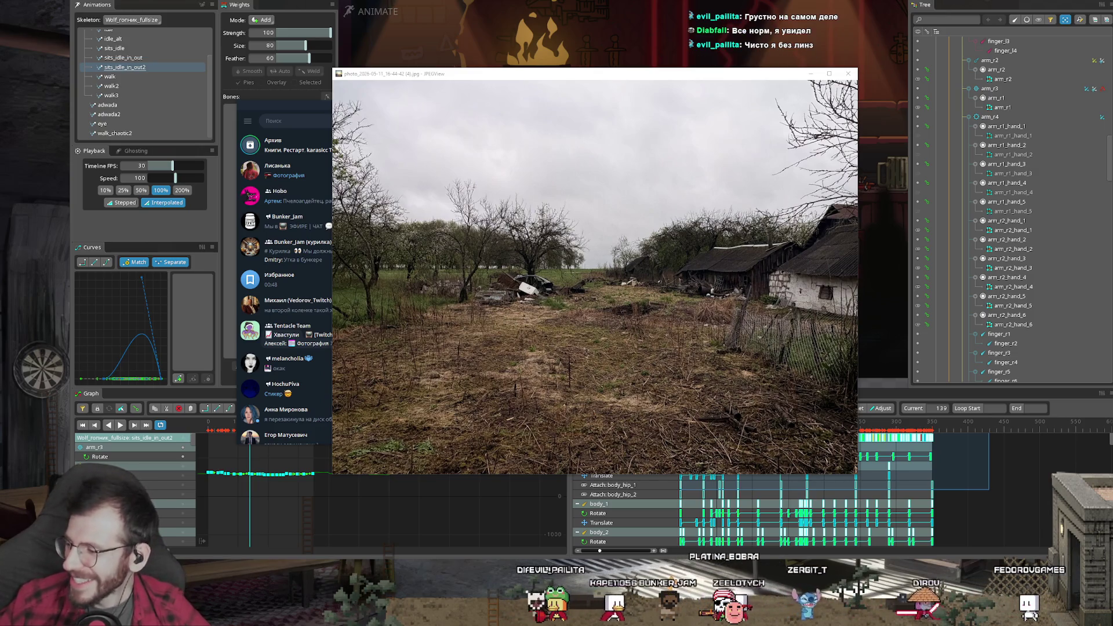
Browse the Hobo chat, the Ваше творчество topic and the Bunker_Jam channel posts in Telegram
key(alt+Tab)
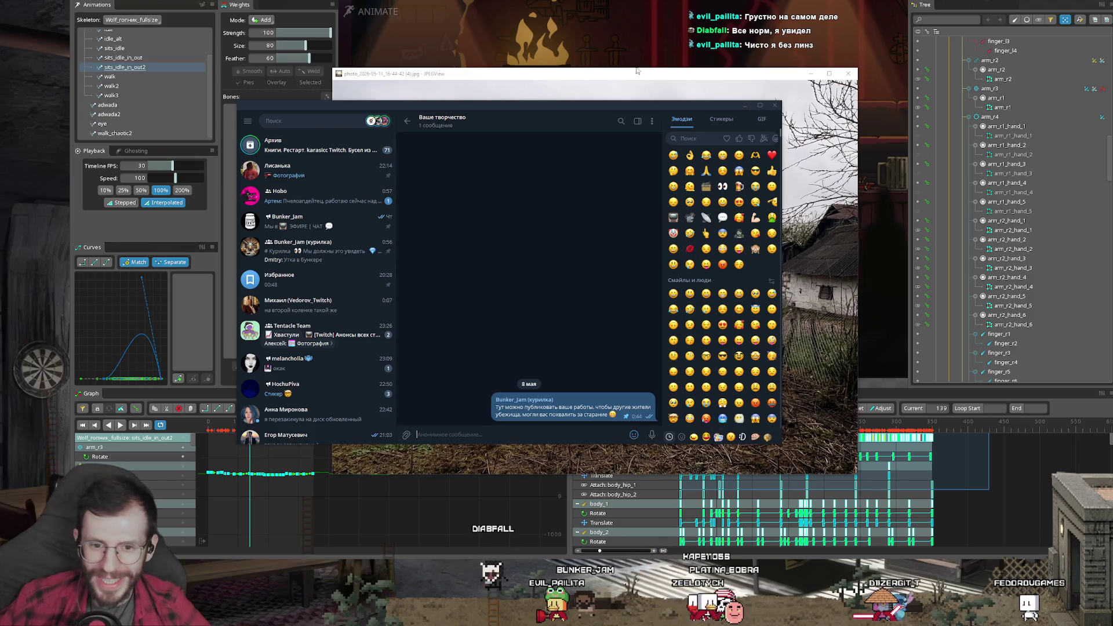
click(327, 202)
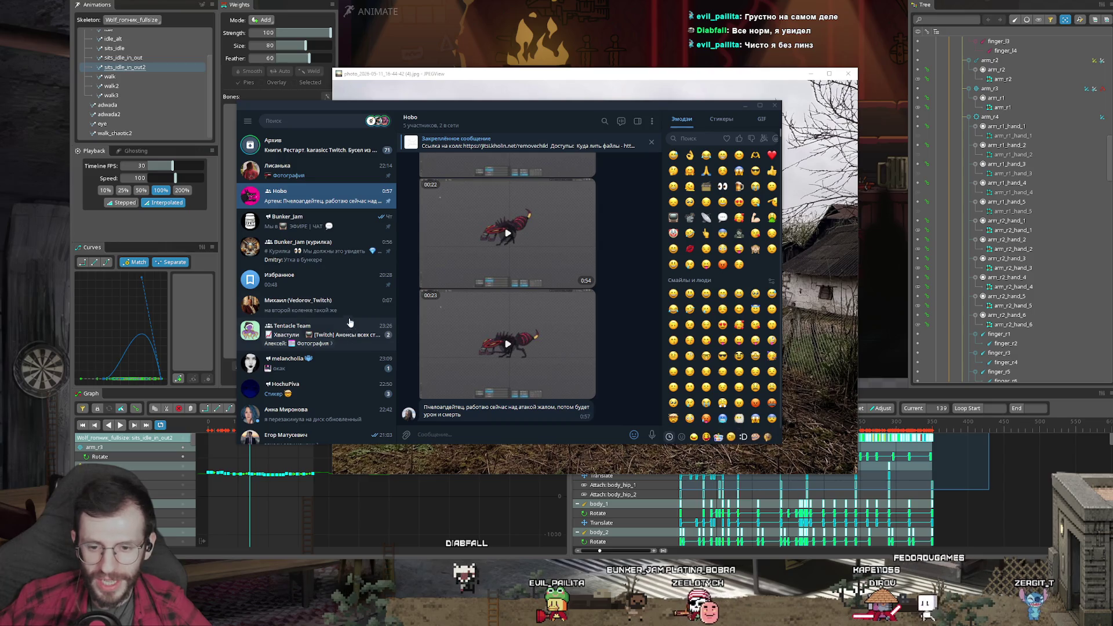
click(339, 254)
click(330, 223)
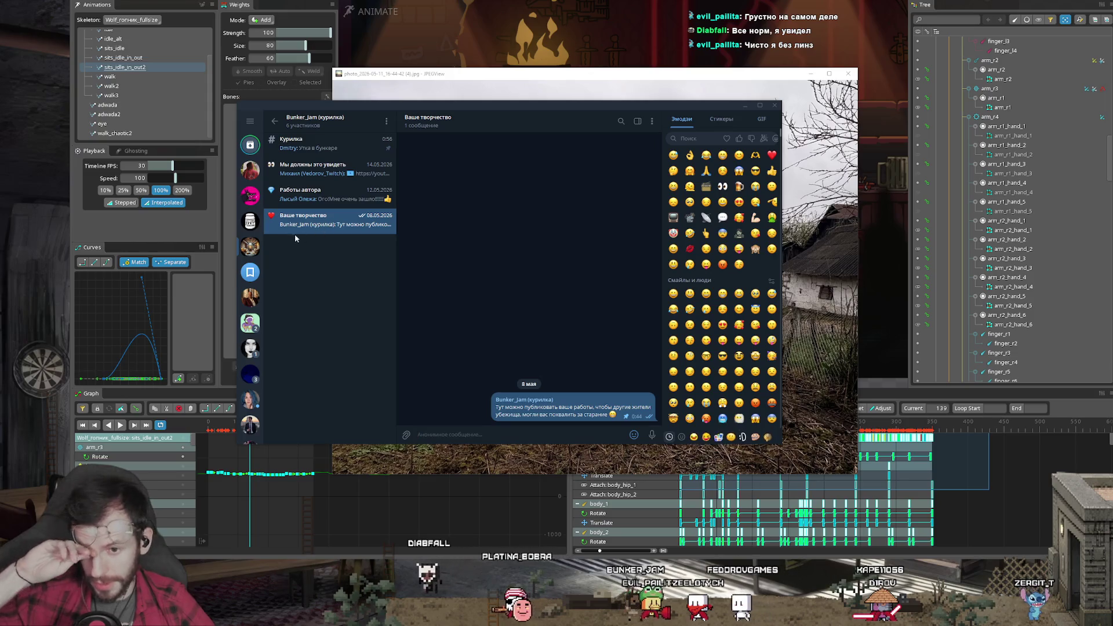
click(250, 221)
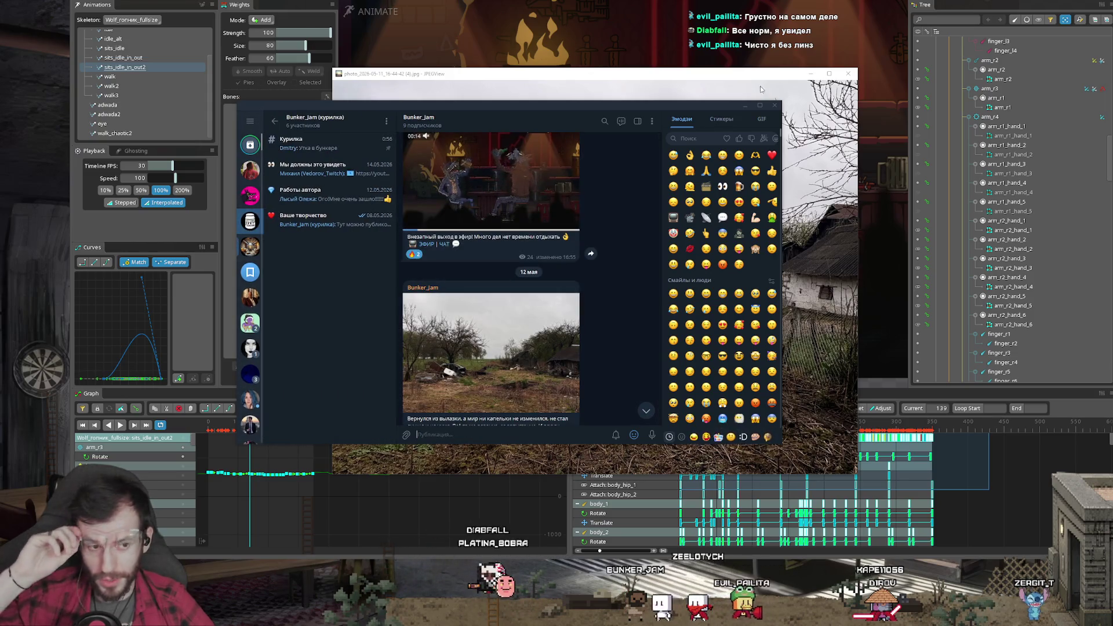
Close the photo viewer and replay the Spine wolf animation from near its start
key(Escape)
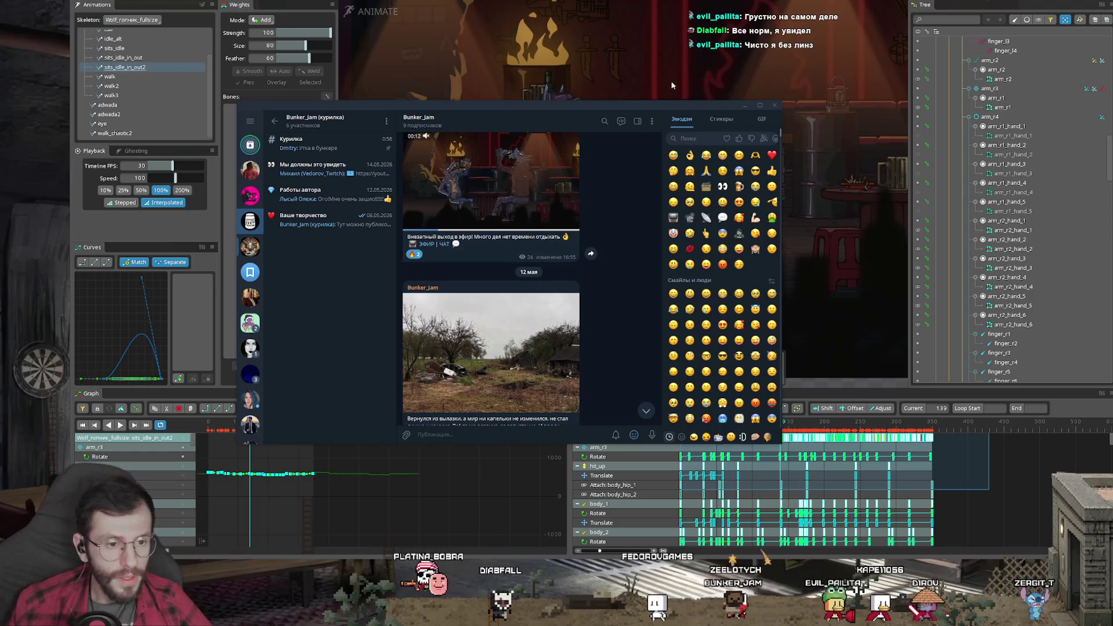
click(672, 85)
click(719, 428)
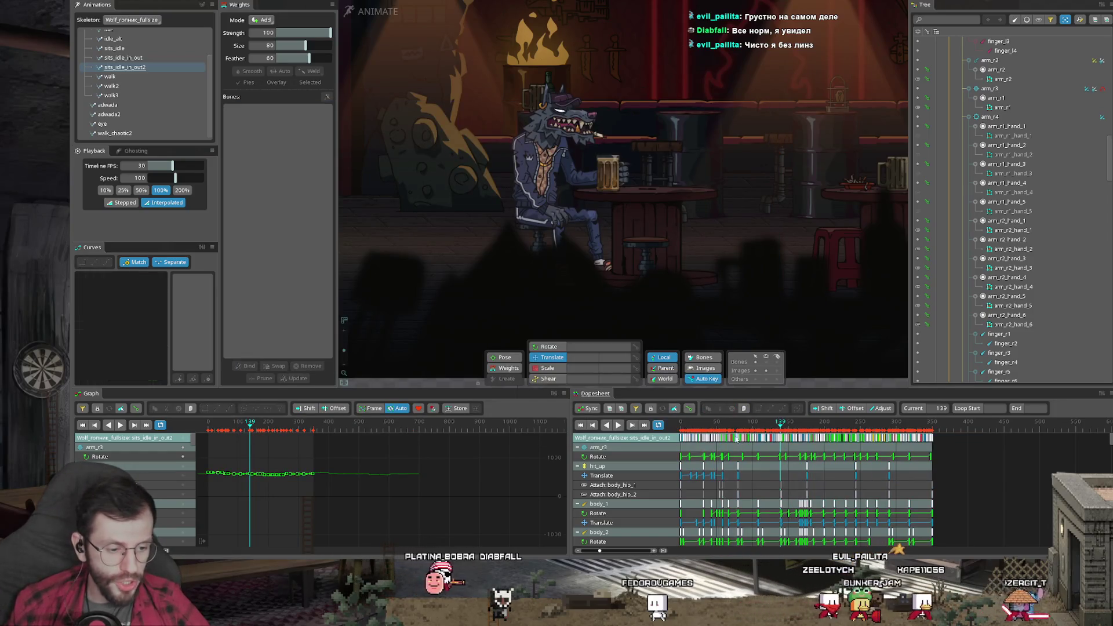
key(space)
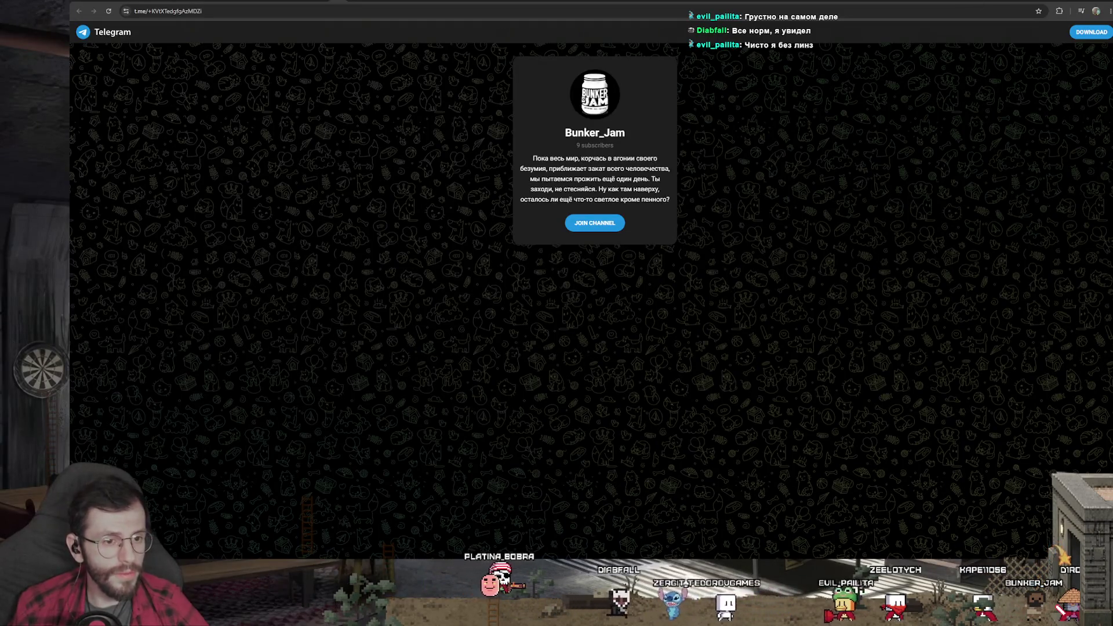
Close the browser showing the t.me Bunker_Jam page so the Spine wolf scene shows
key(ctrl+w)
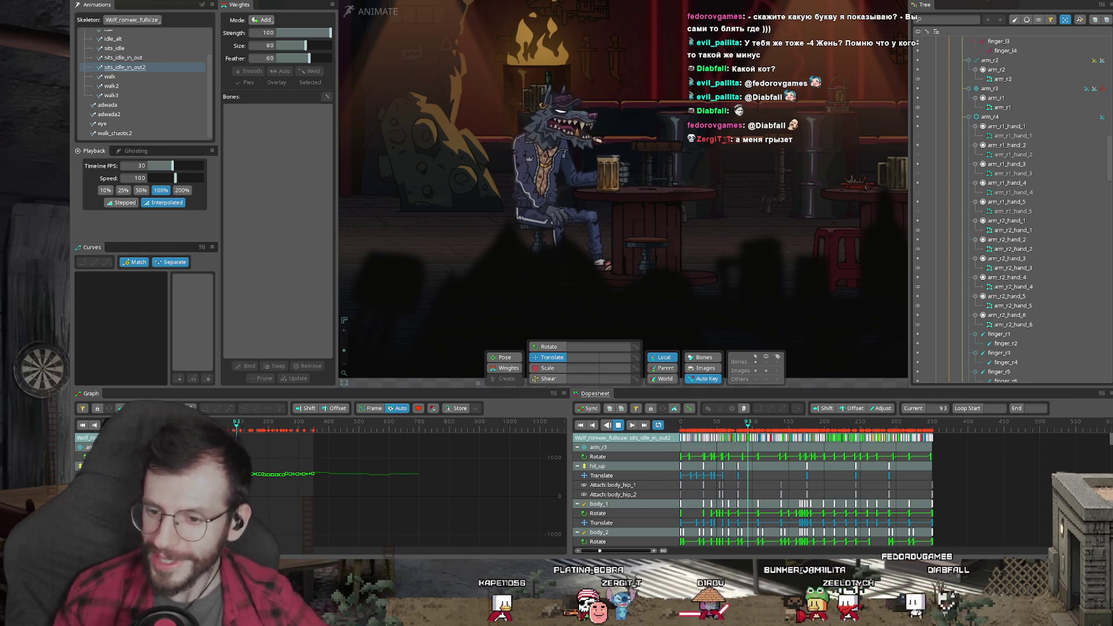
Replay the wolf idle animation, stop at frame 79 and scrub back to frame 32 where it rises from the stool
click(684, 425)
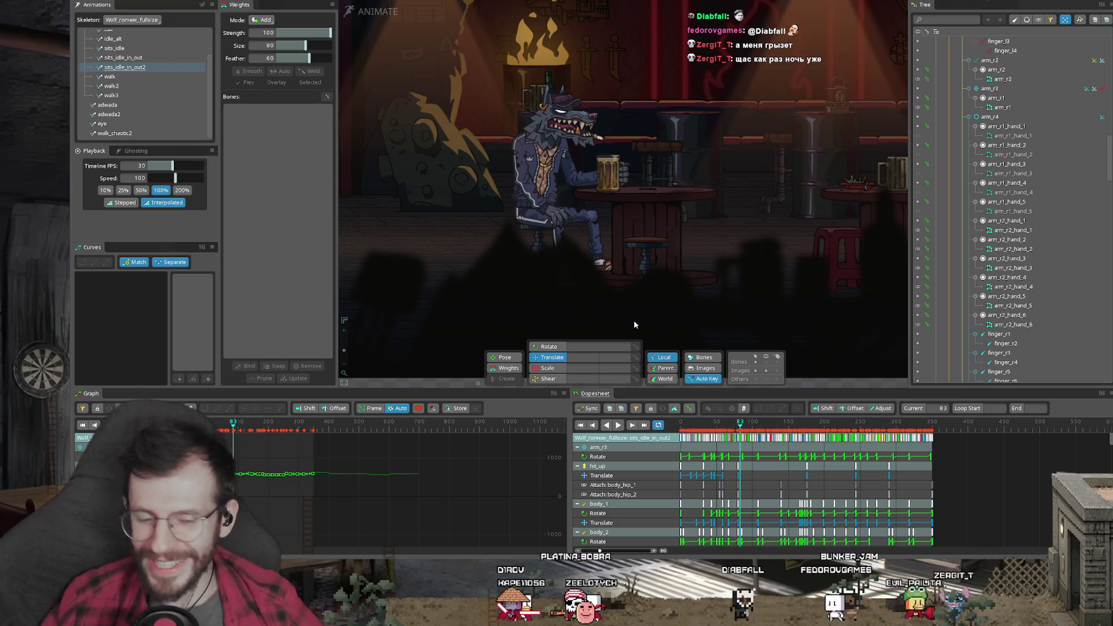
key(space)
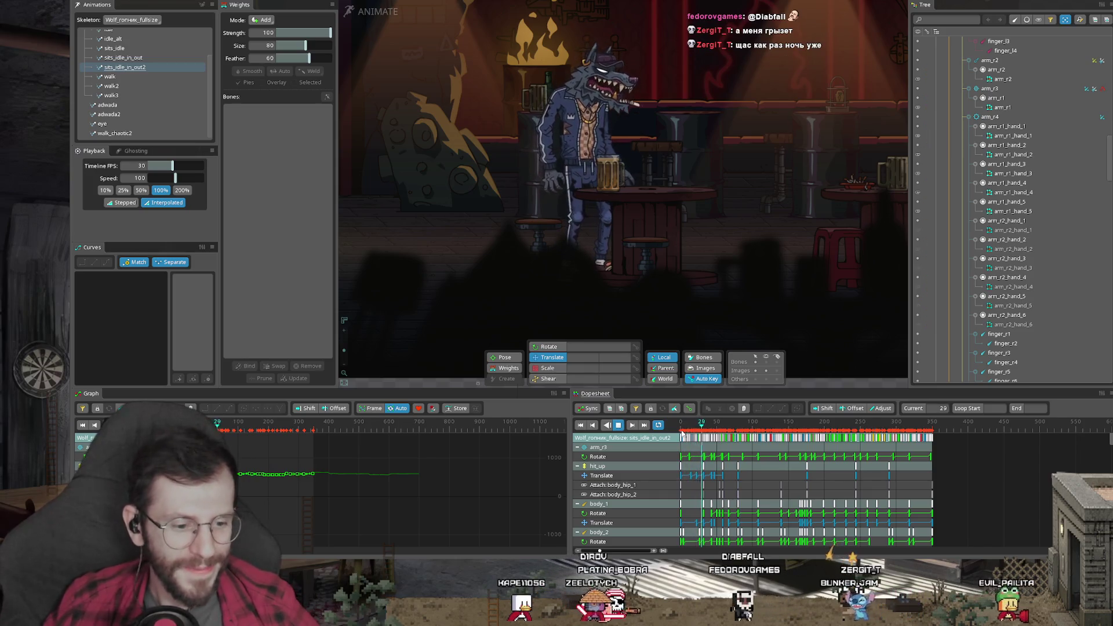
scroll(713, 427, up, 3)
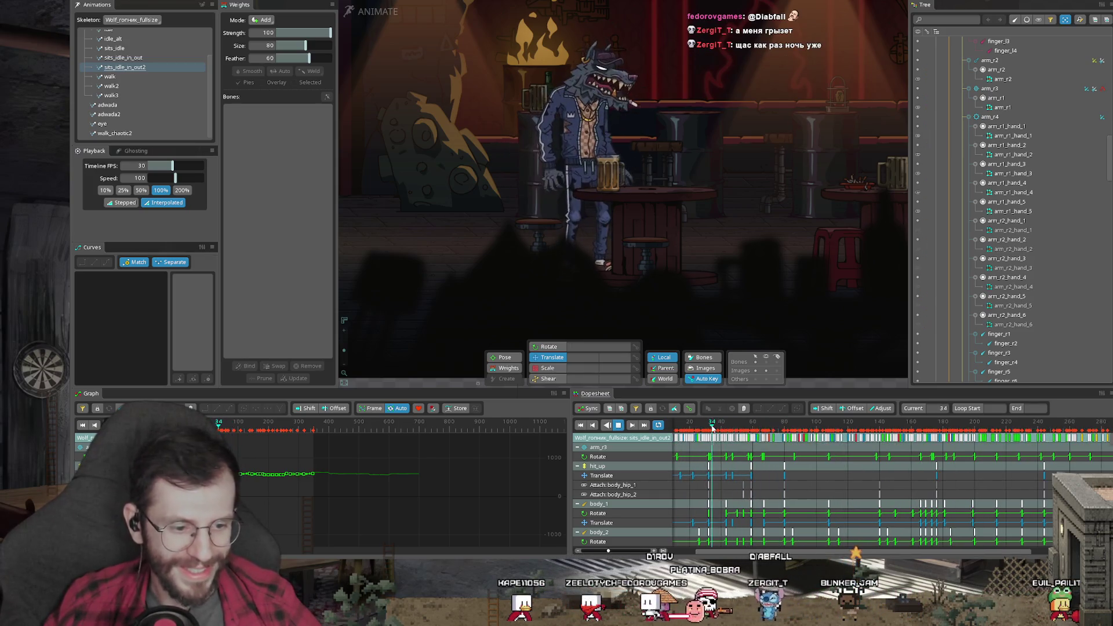
click(785, 427)
drag(785, 426, 711, 423)
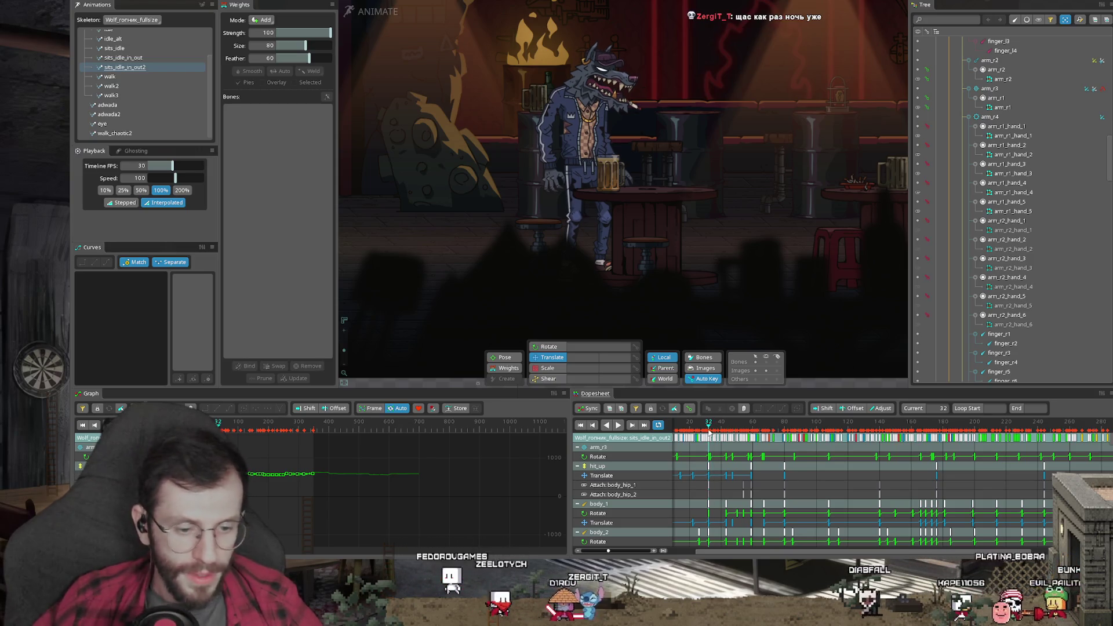
key(Left)
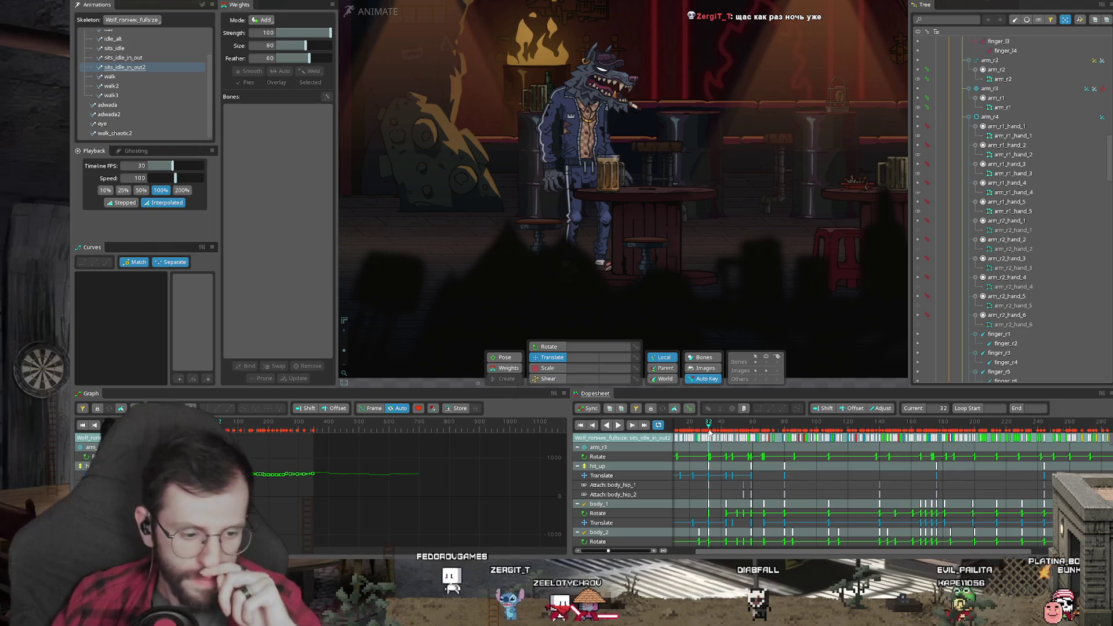
key(space)
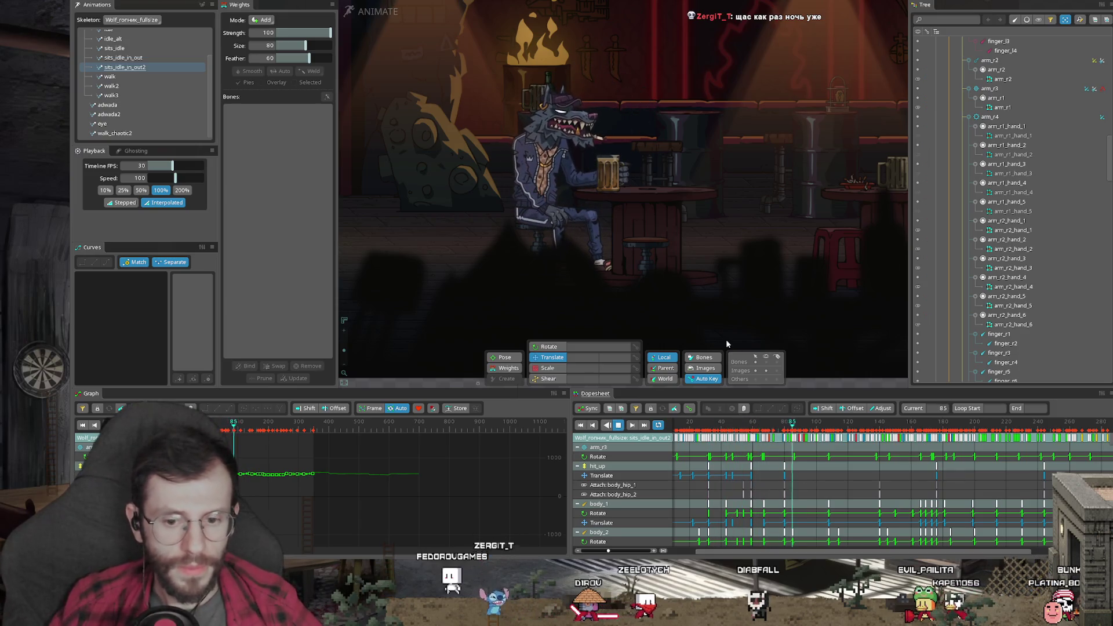
Check the Ваше творчество topic and watch the Hobo chat's creature animation video between looks at Spine
key(alt+Tab)
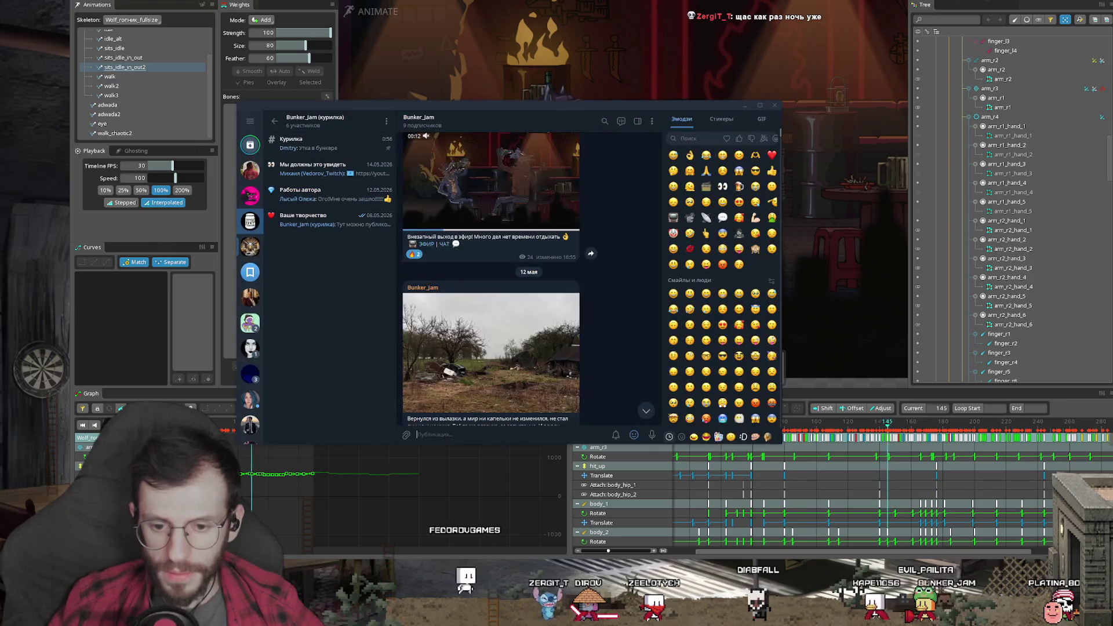
scroll(492, 279, down, 3)
scroll(492, 278, down, 3)
click(331, 220)
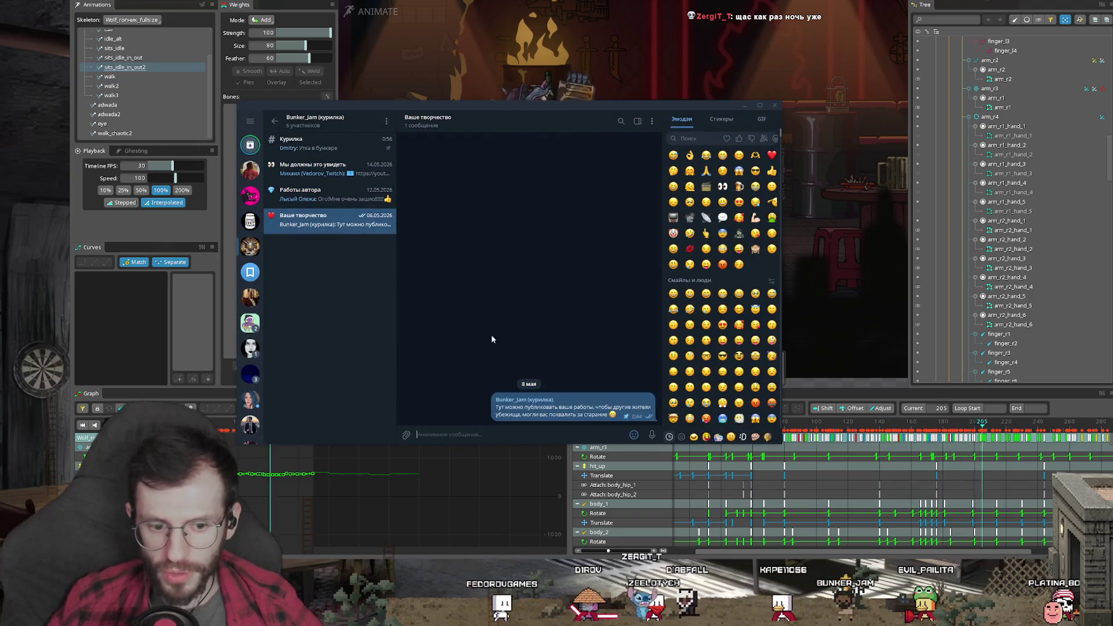
click(834, 105)
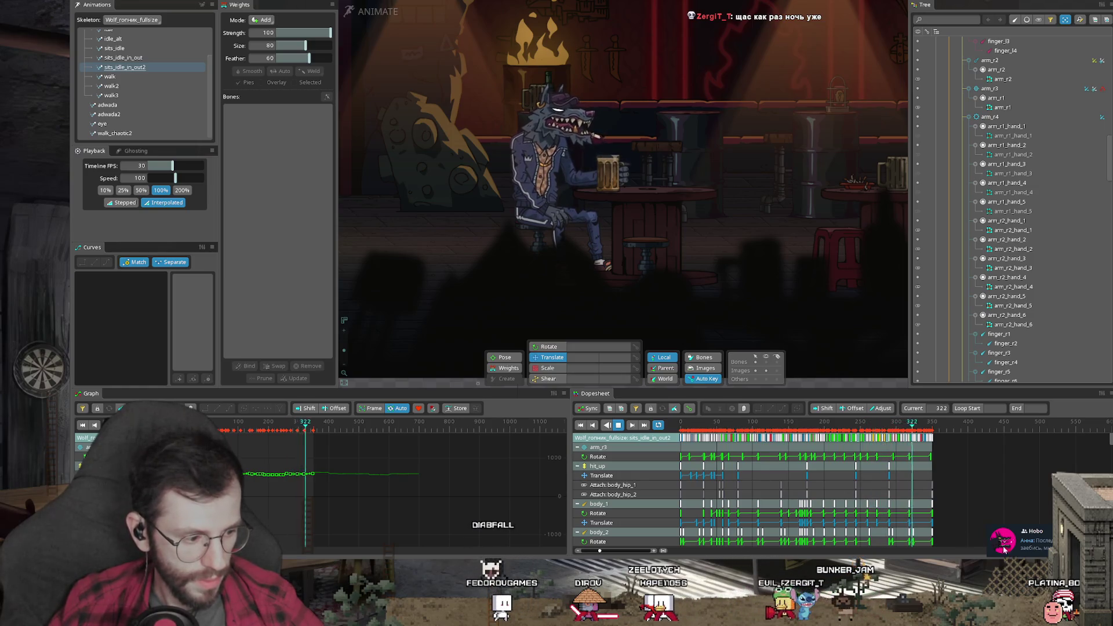
key(alt+Tab)
click(510, 319)
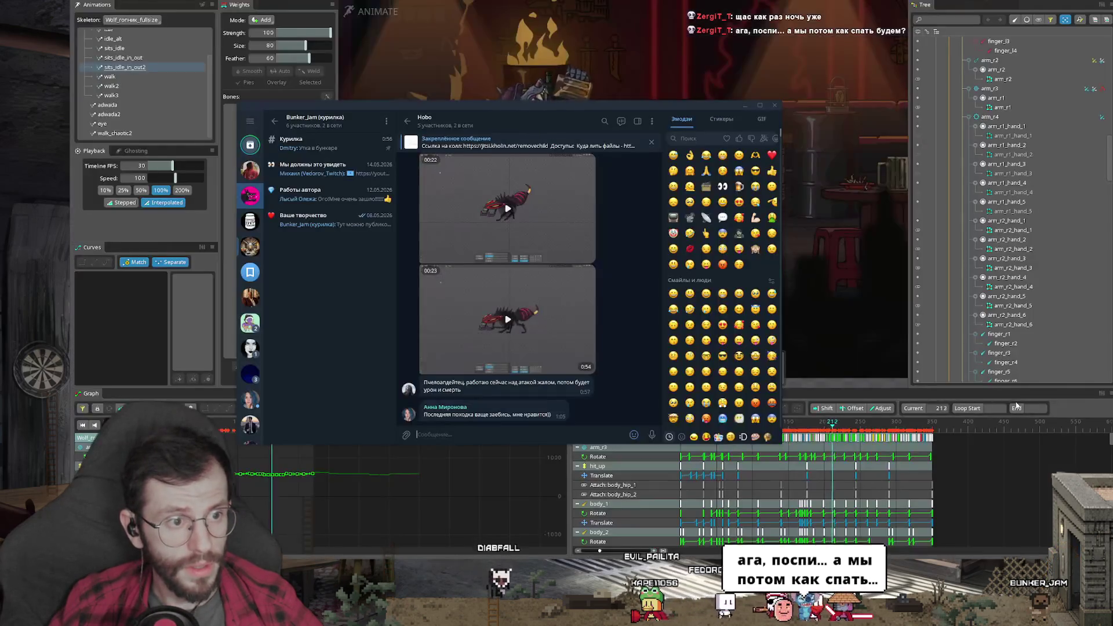
click(840, 321)
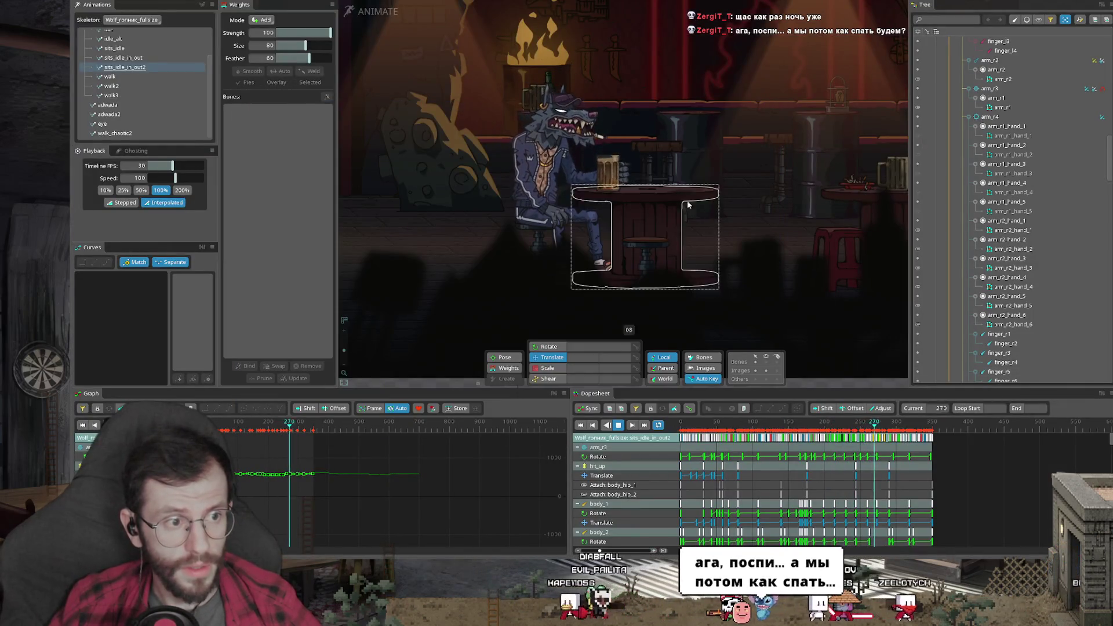
scroll(642, 149, up, 3)
scroll(748, 173, down, 2)
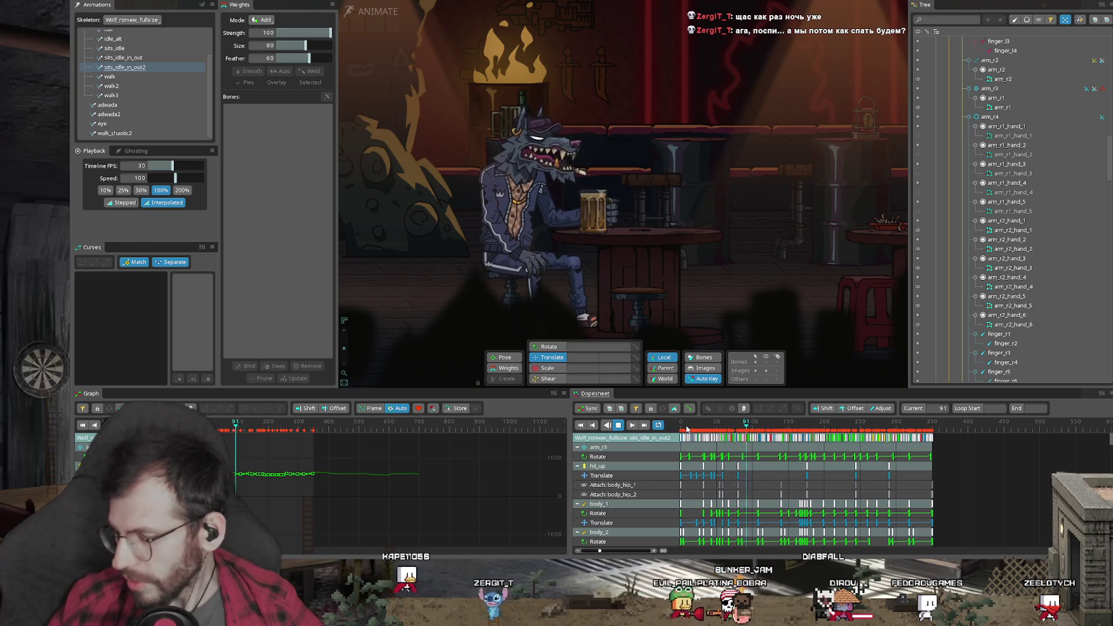
Replay the wolf animation from near frame 37, stop at frame 194, then bring up Telegram's Hobo chat
click(687, 428)
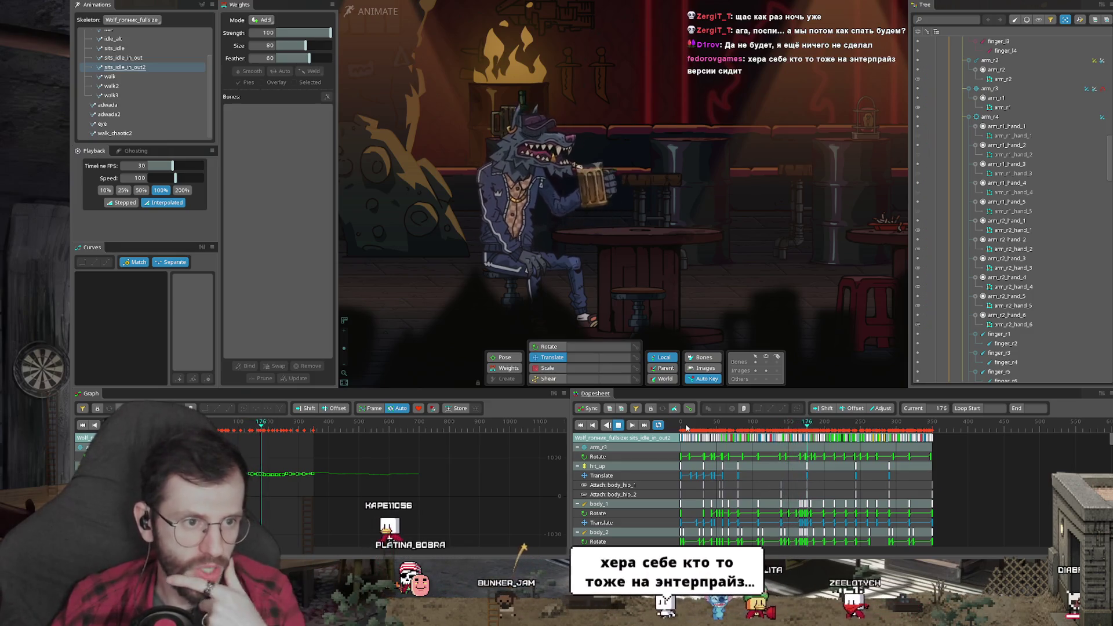
key(space)
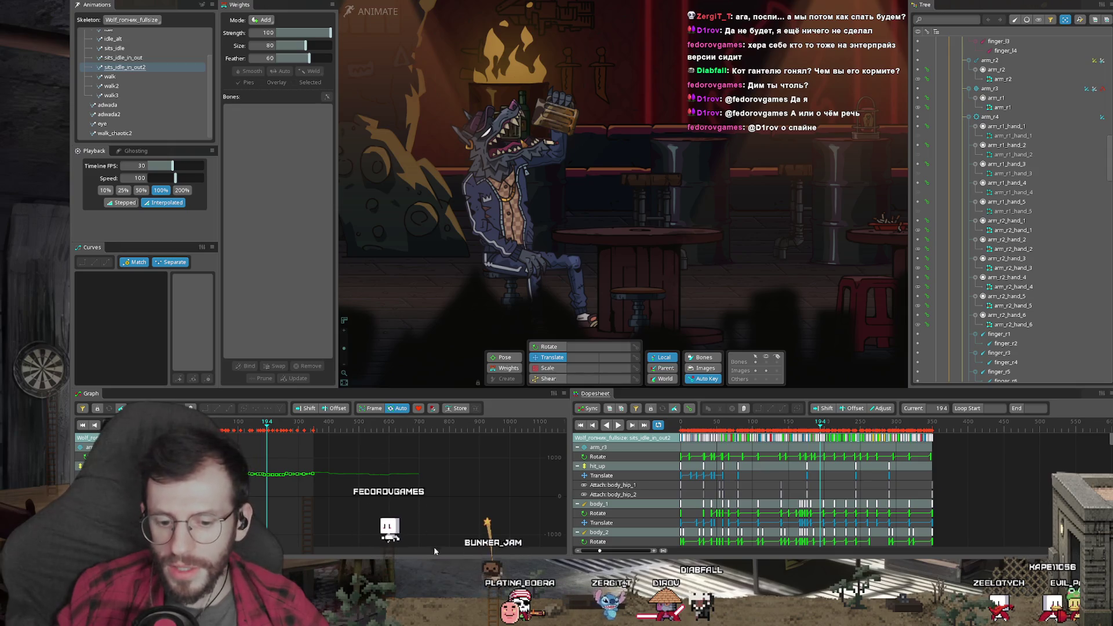
key(alt+Tab)
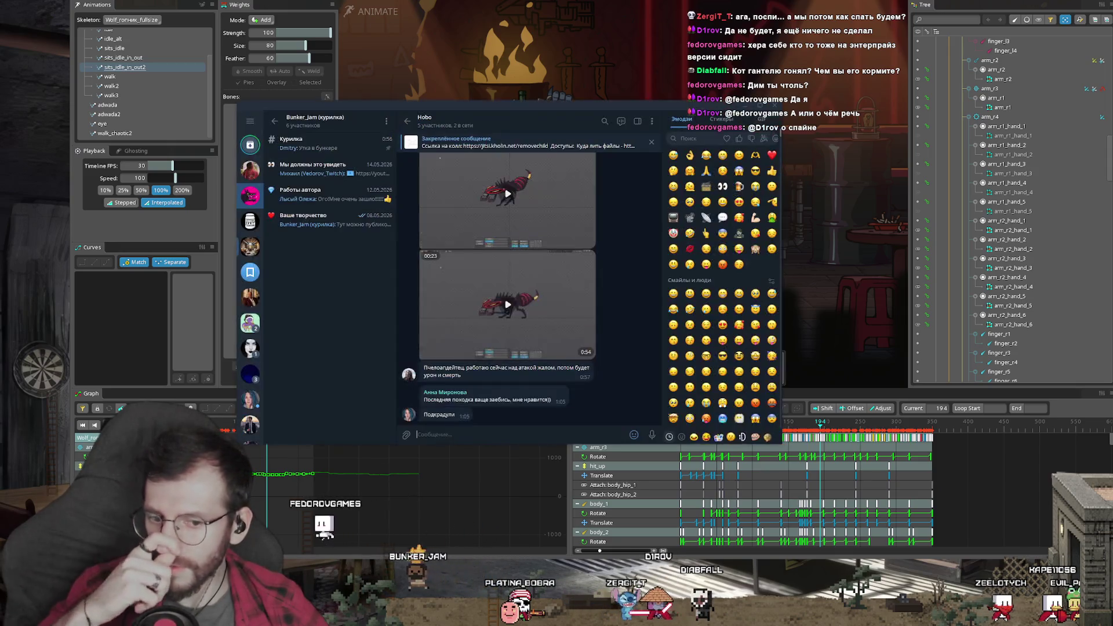
Play the spiky creature animation video message in the Hobo chat's media viewer
click(585, 330)
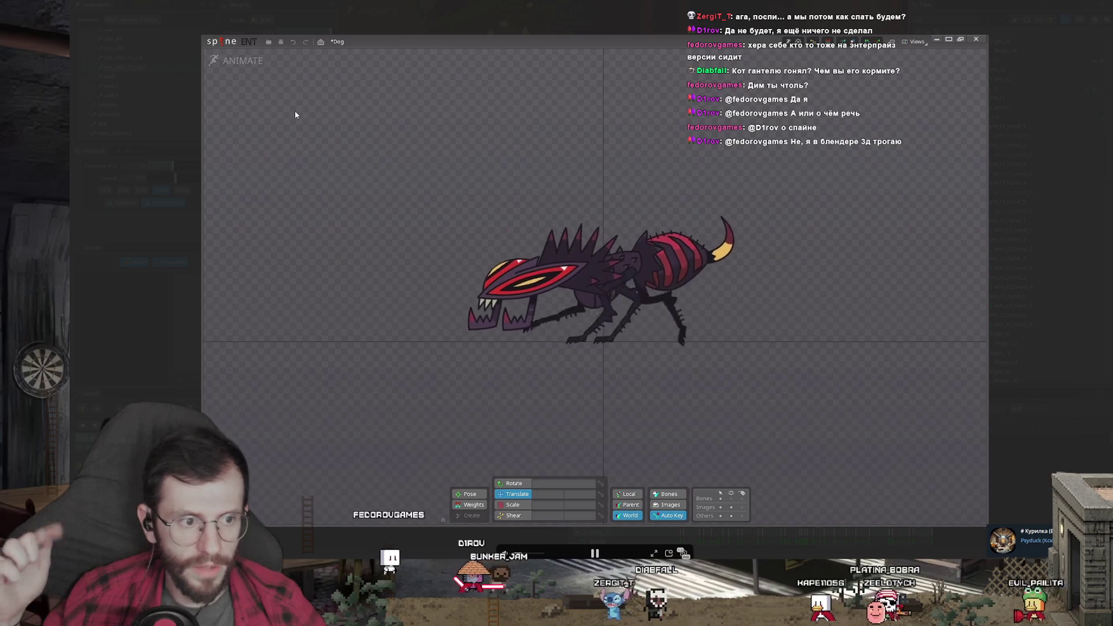
Leave the creature clip and bring the Telegram chat window back in front of Spine
key(alt+Tab)
key(alt+Tab)
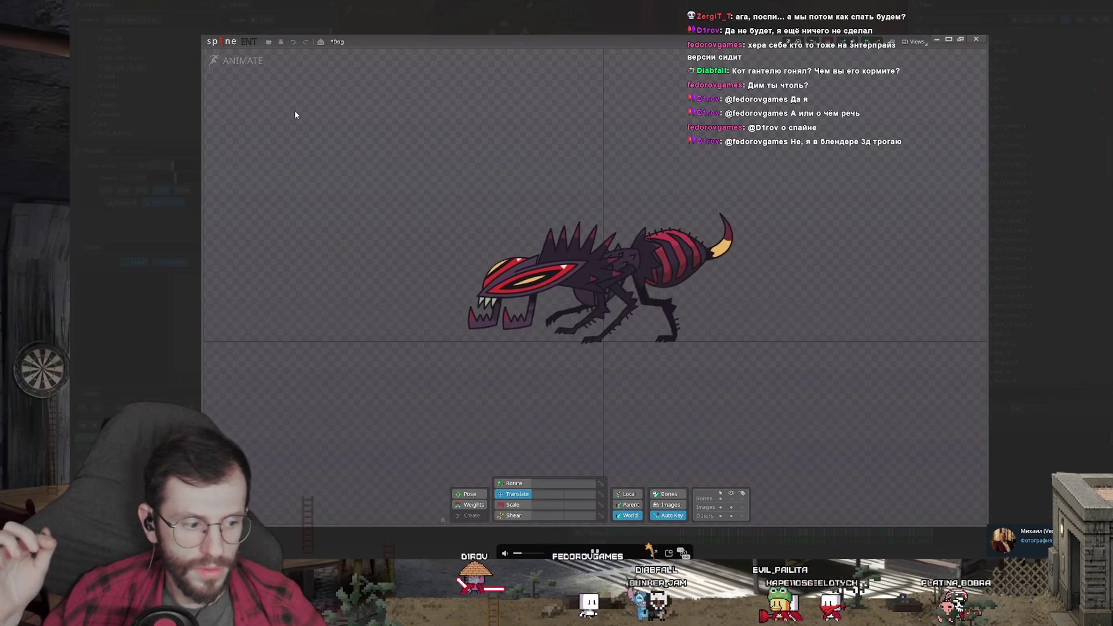
key(alt+Tab)
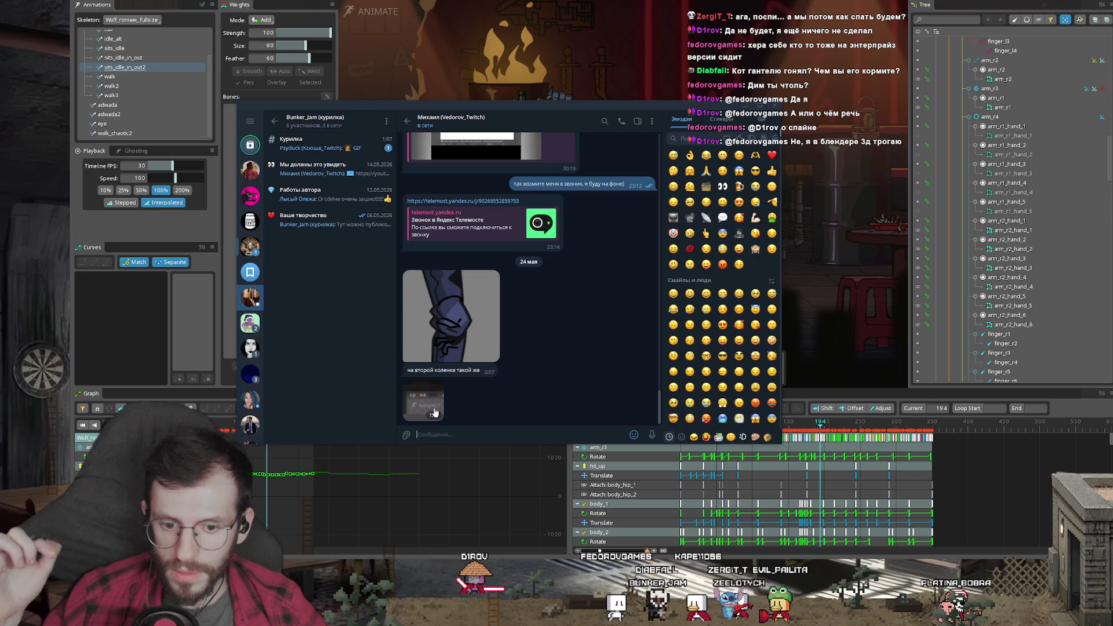
click(440, 406)
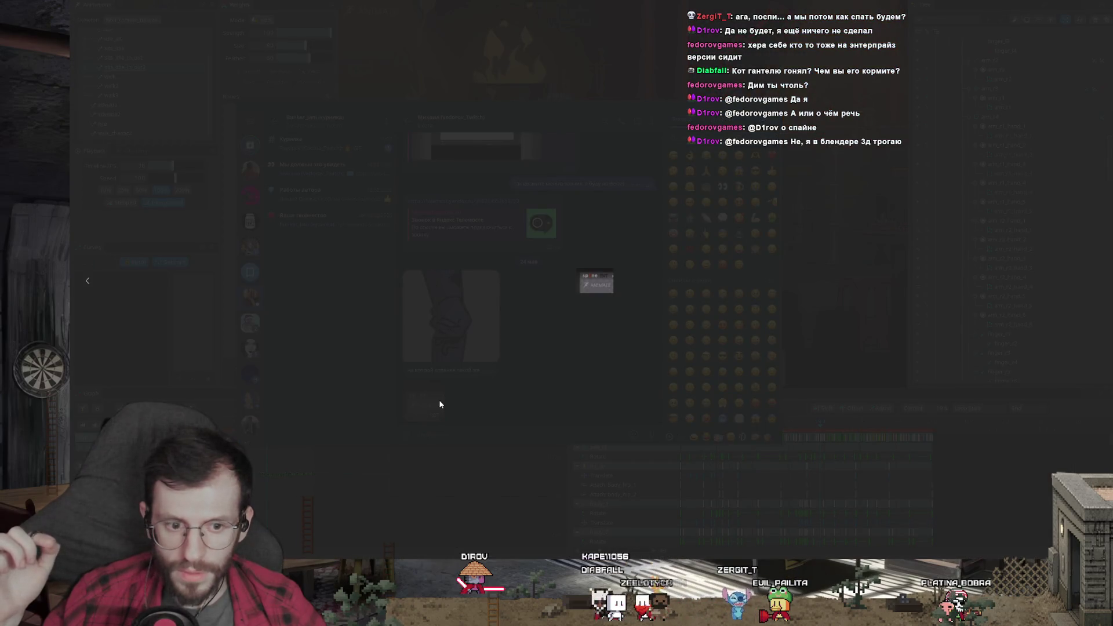
click(647, 365)
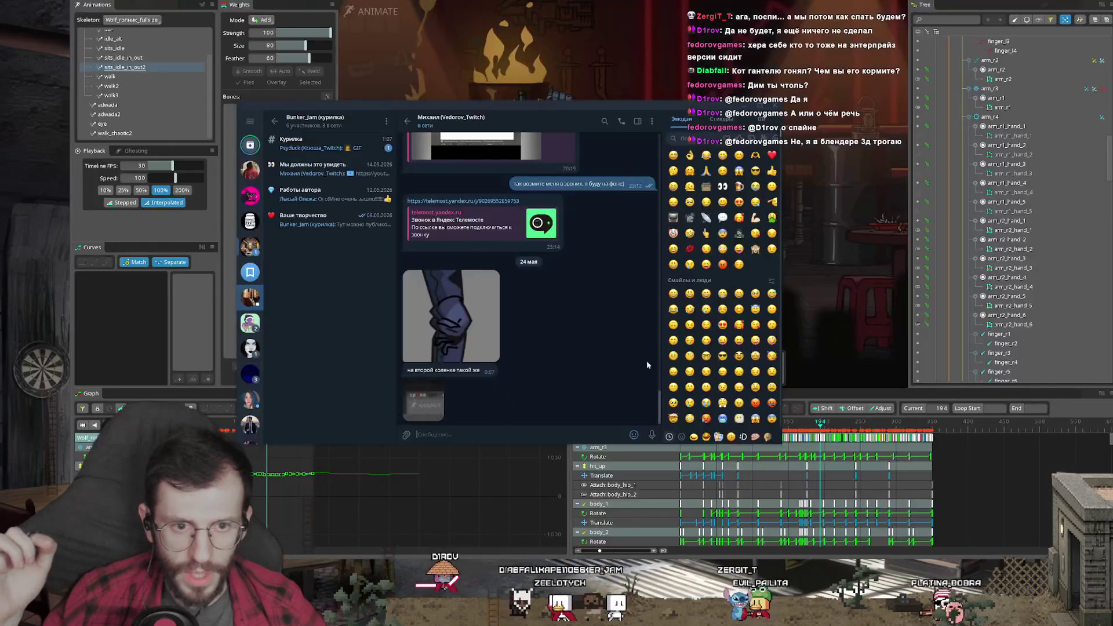
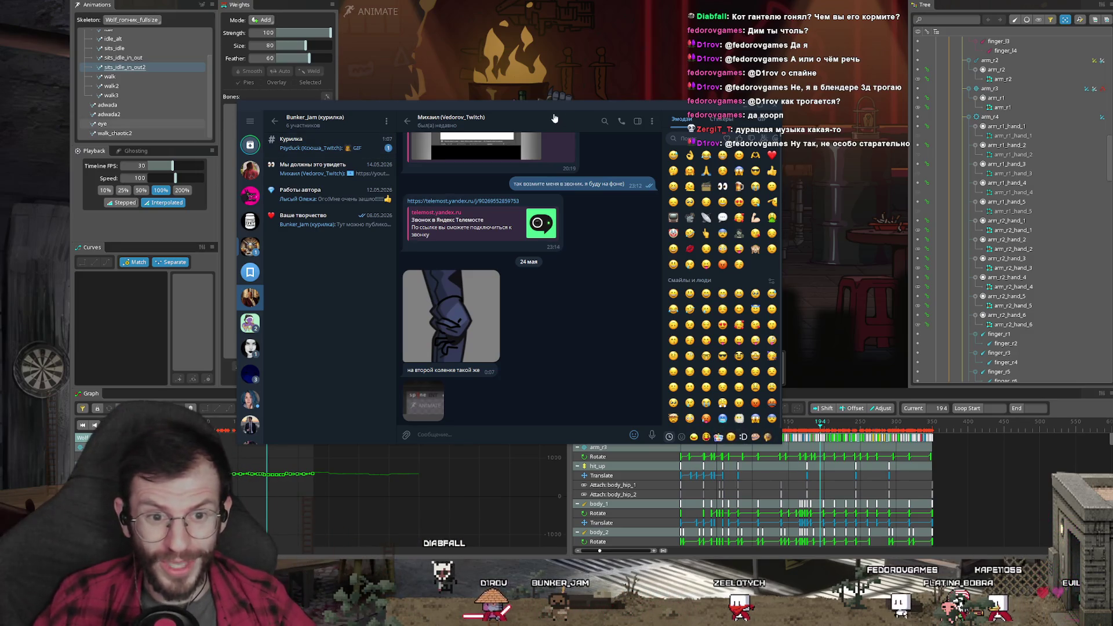
Browse the Курилка, Ваше творчество, Работы автора and Мы должны это увидеть chats in Telegram
drag(553, 118, 433, 119)
click(221, 146)
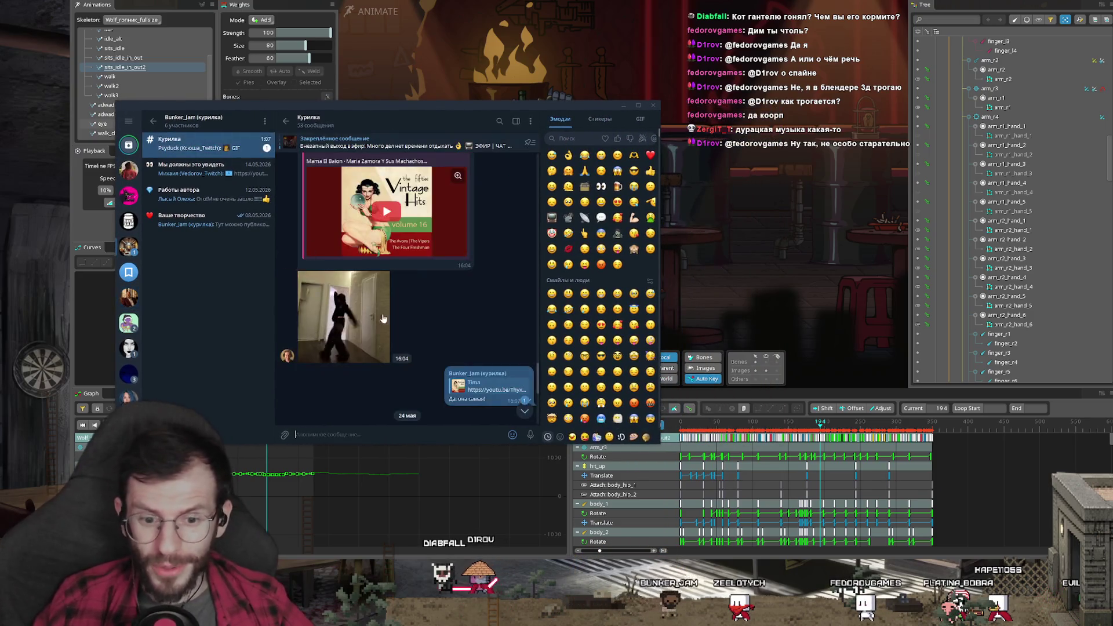
scroll(446, 342, down, 3)
scroll(449, 349, down, 3)
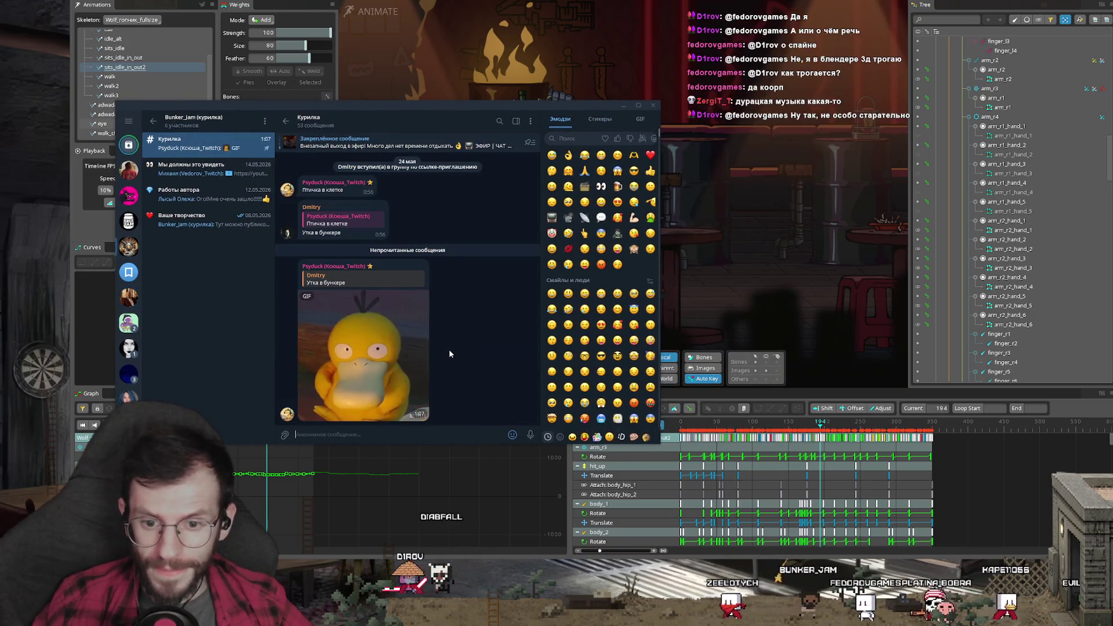
click(204, 224)
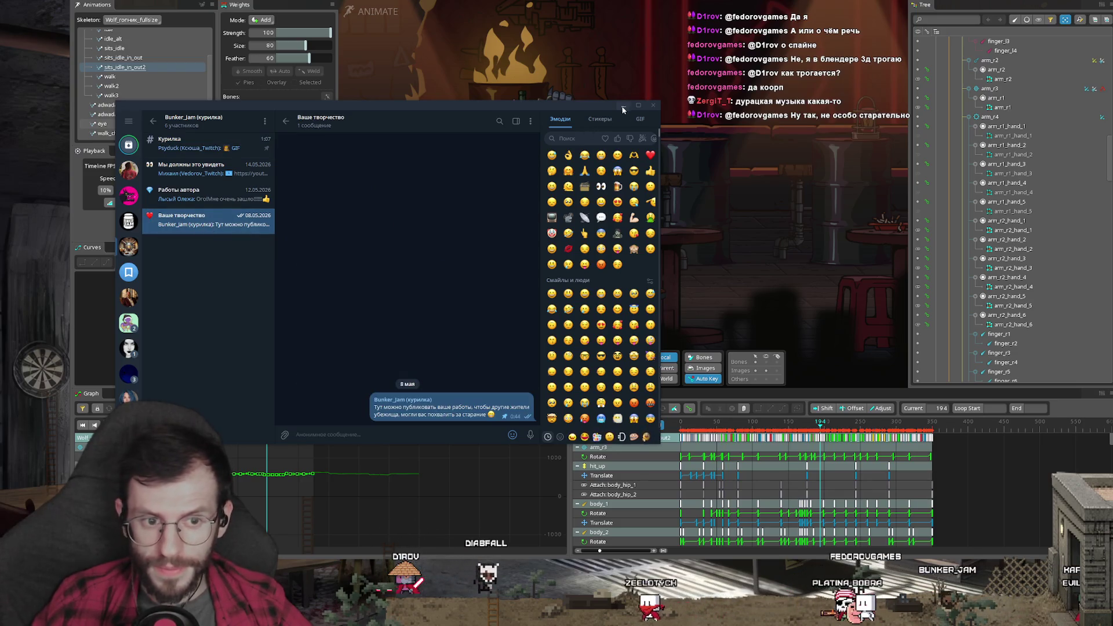
click(222, 192)
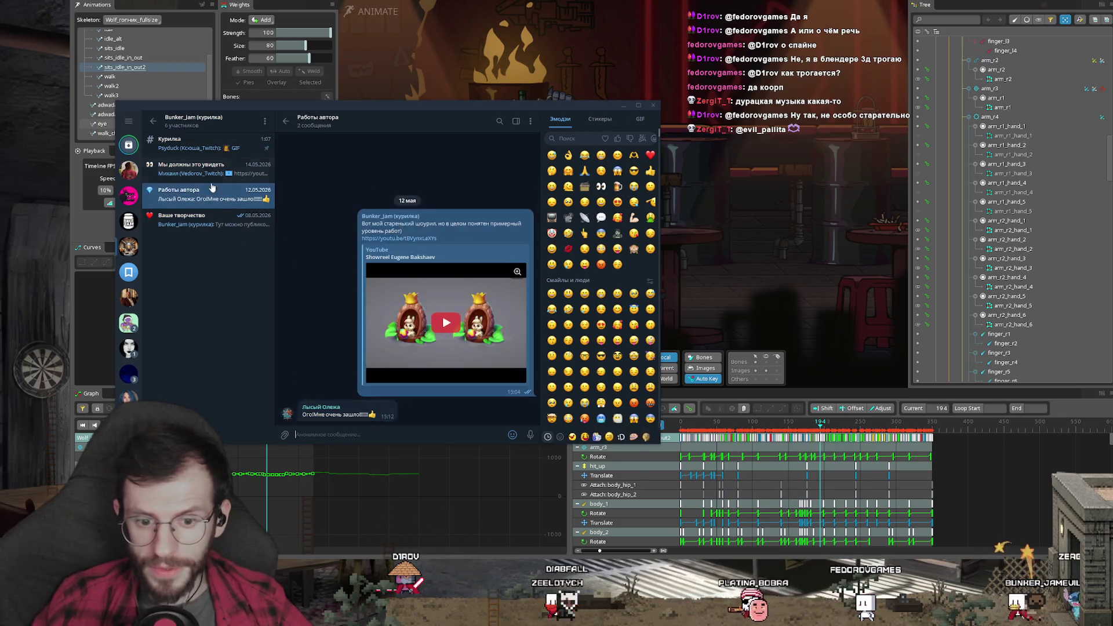
click(225, 169)
click(211, 155)
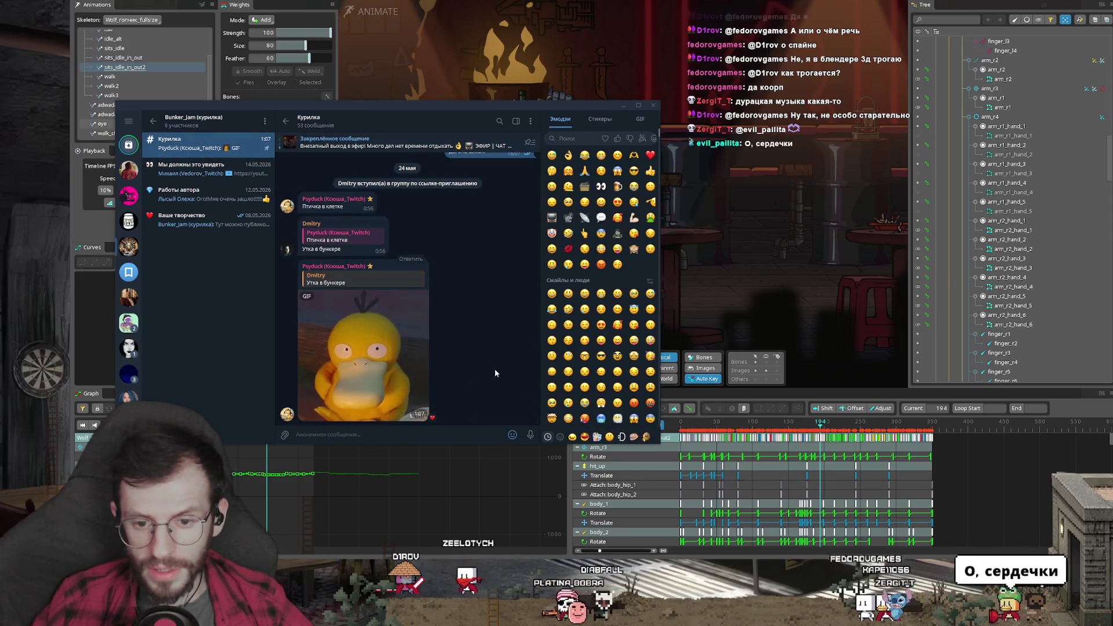
Return to Spine and start playing the wolf animation
click(726, 294)
click(618, 425)
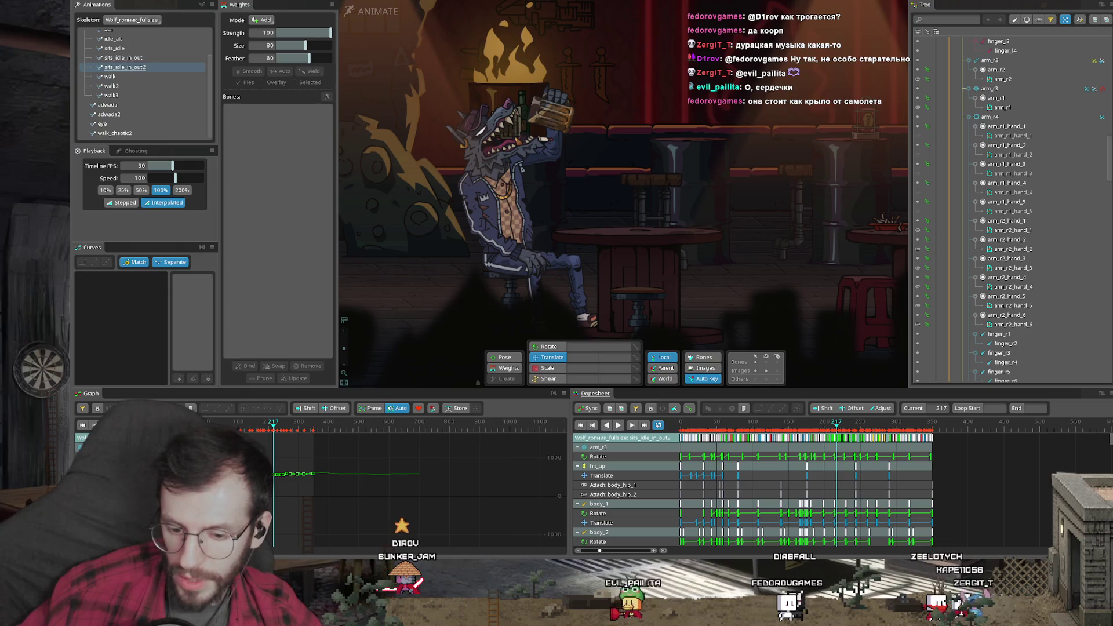
Dismiss the messenger, stop playback and replay sits_idle_in_out2 from frame 0
key(alt+Tab)
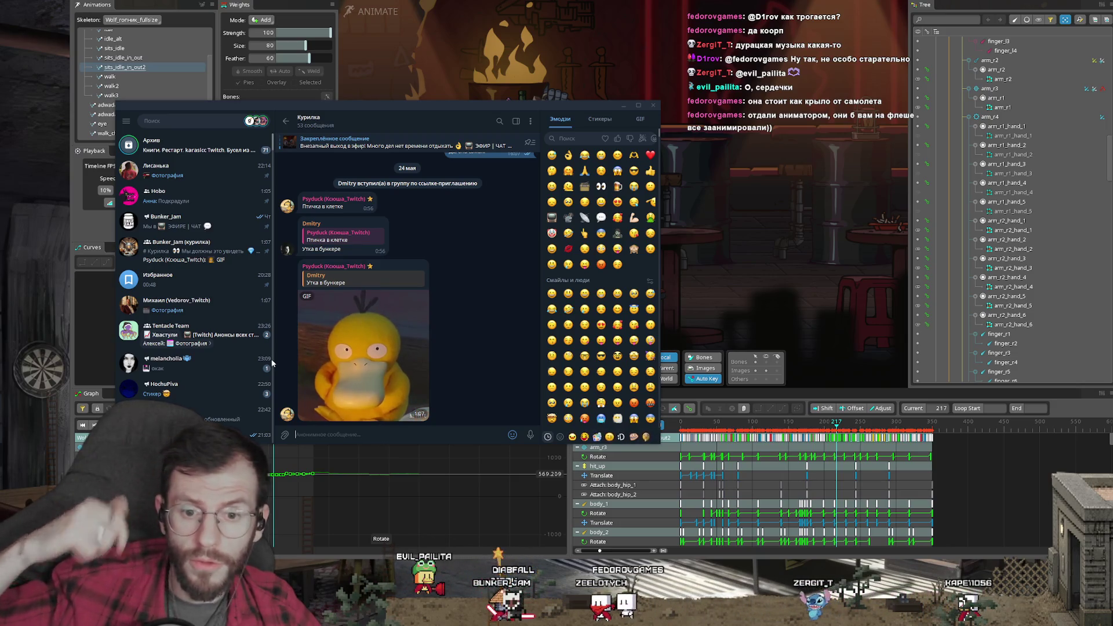
click(402, 88)
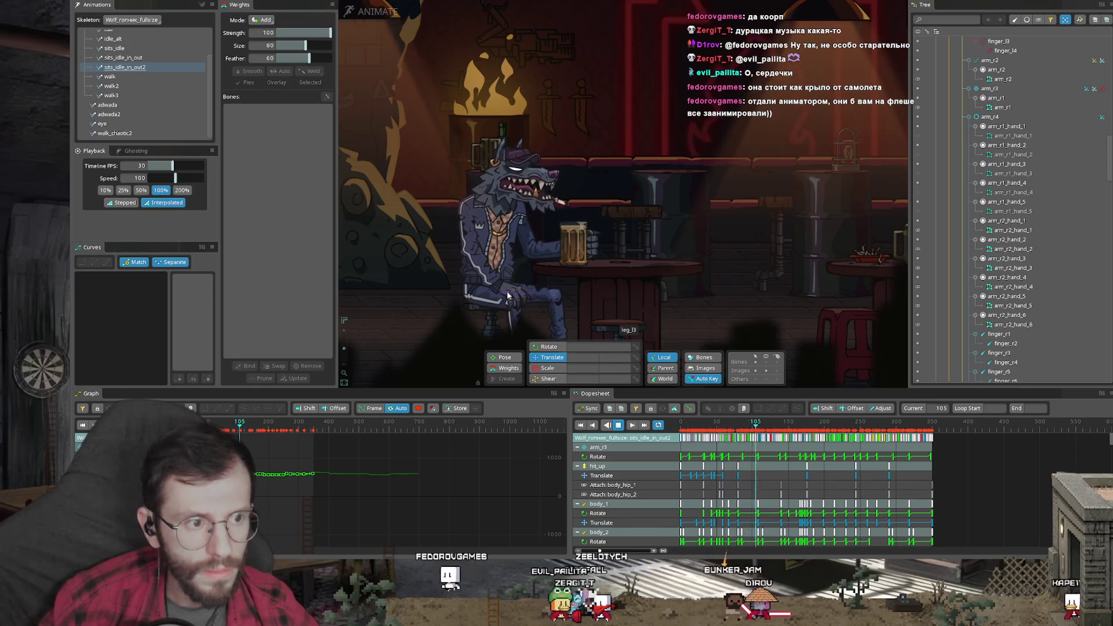
key(space)
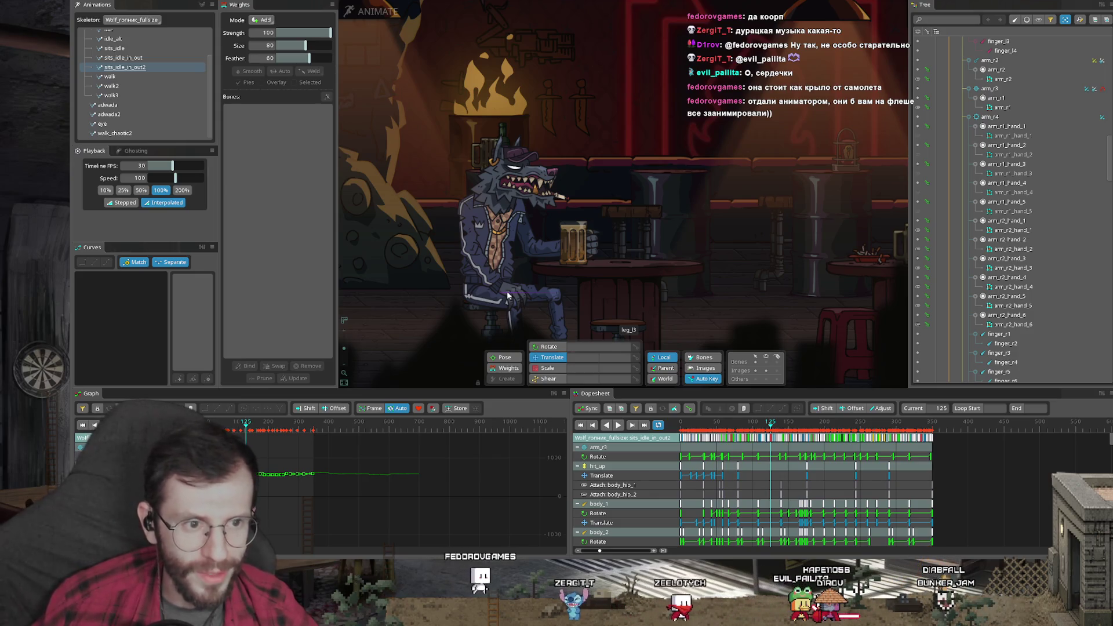
click(668, 424)
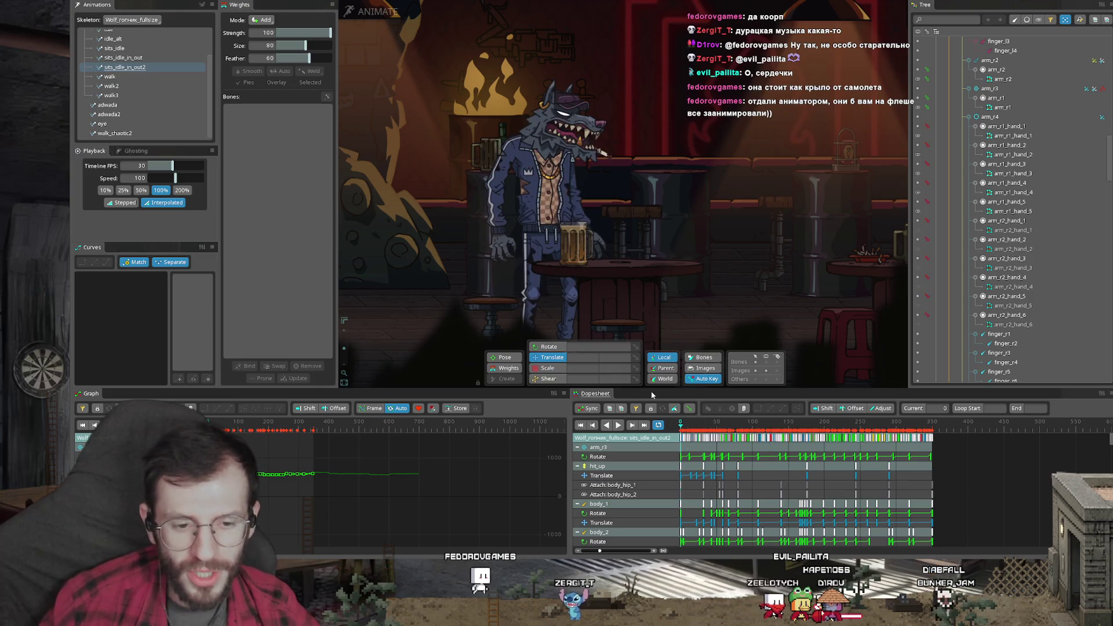
key(space)
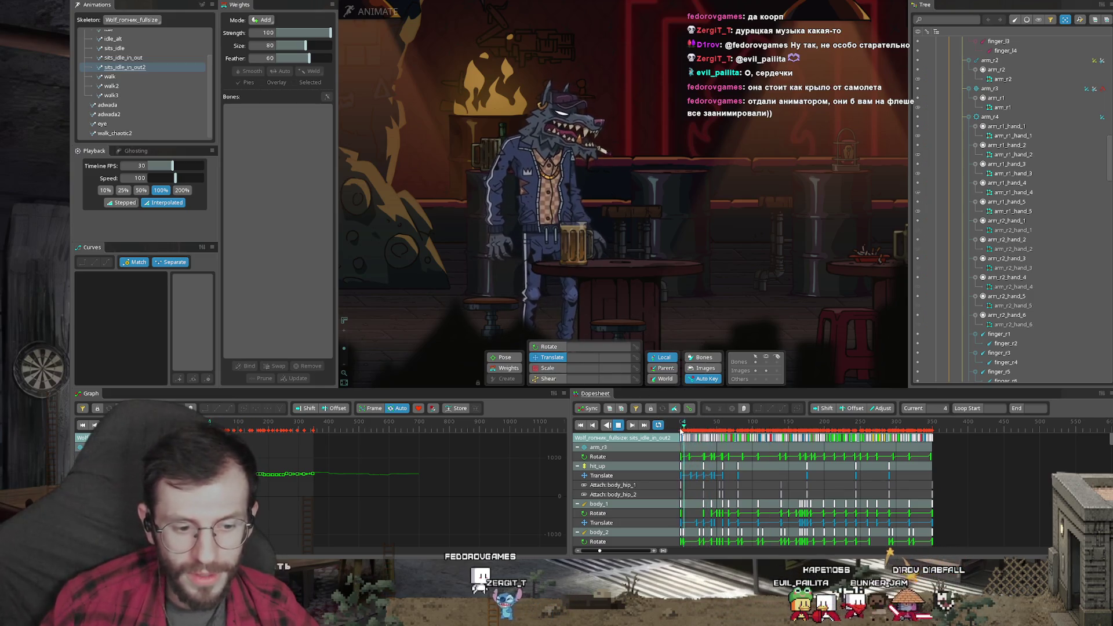
scroll(704, 427, up, 3)
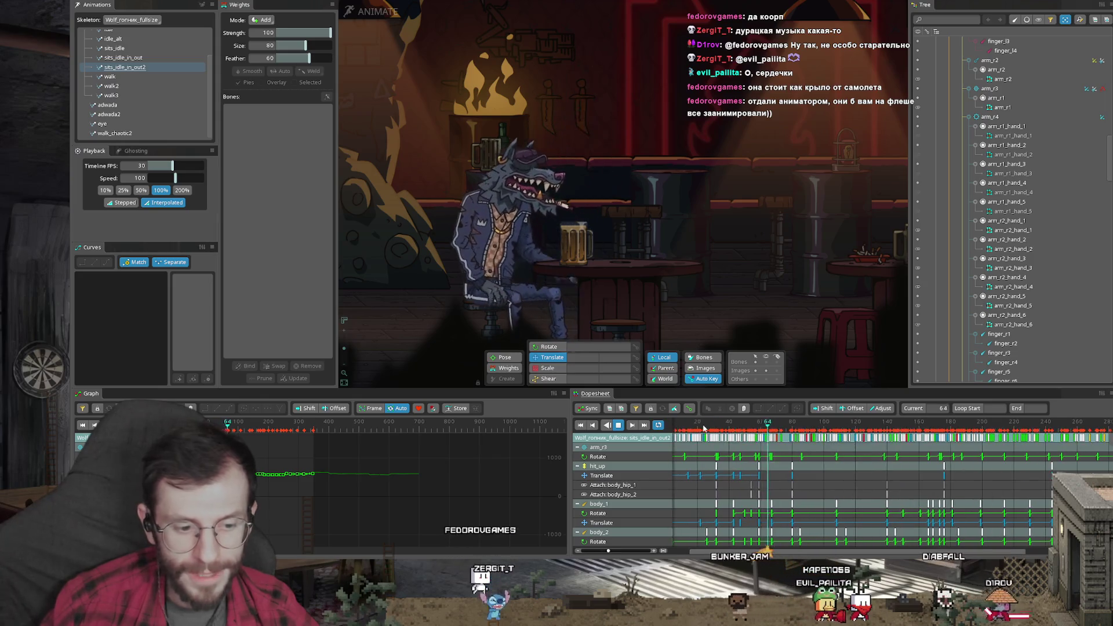
scroll(687, 426, down, 3)
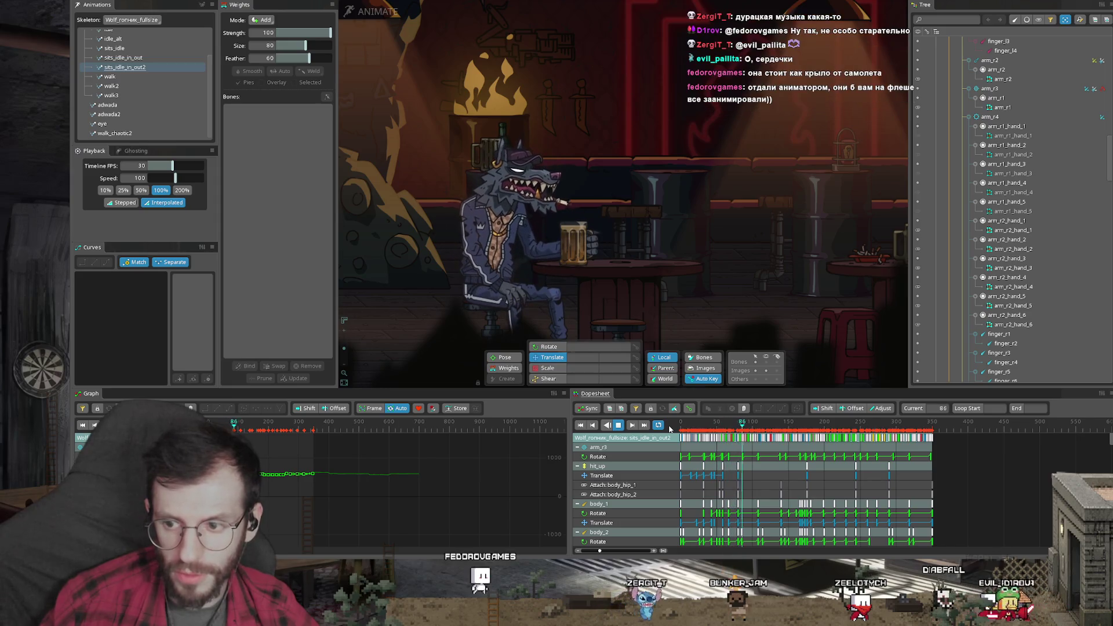
scroll(743, 432, up, 2)
click(755, 424)
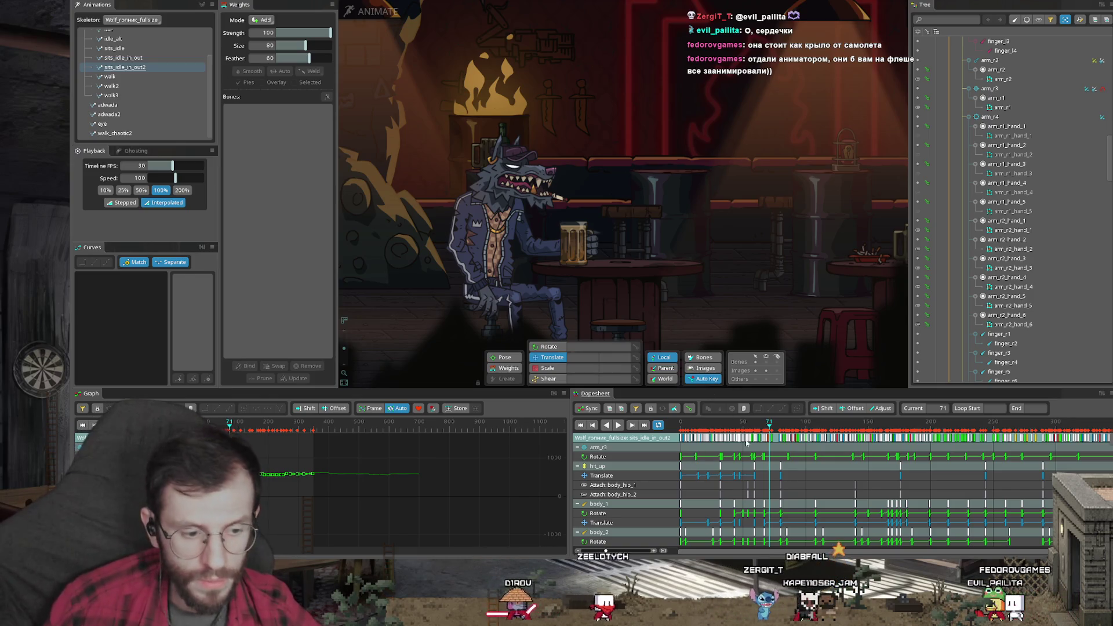
drag(774, 419, 430, 424)
Select every dopesheet key, cancel Add Graph Preset, show their curves in the Graph and play
drag(841, 483, 540, 435)
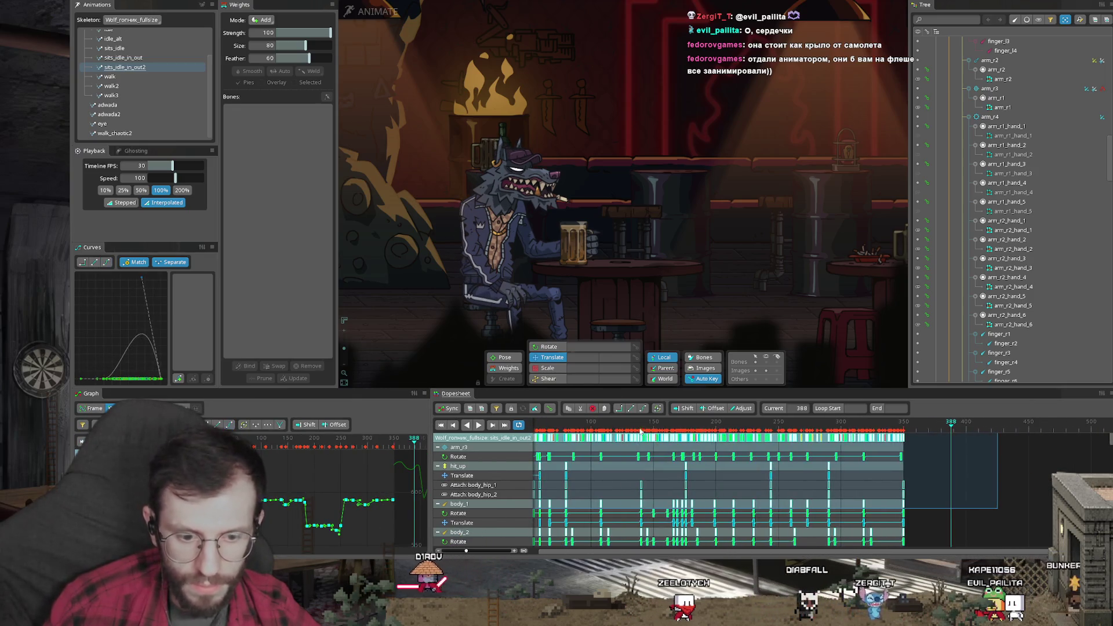
scroll(597, 428, down, 2)
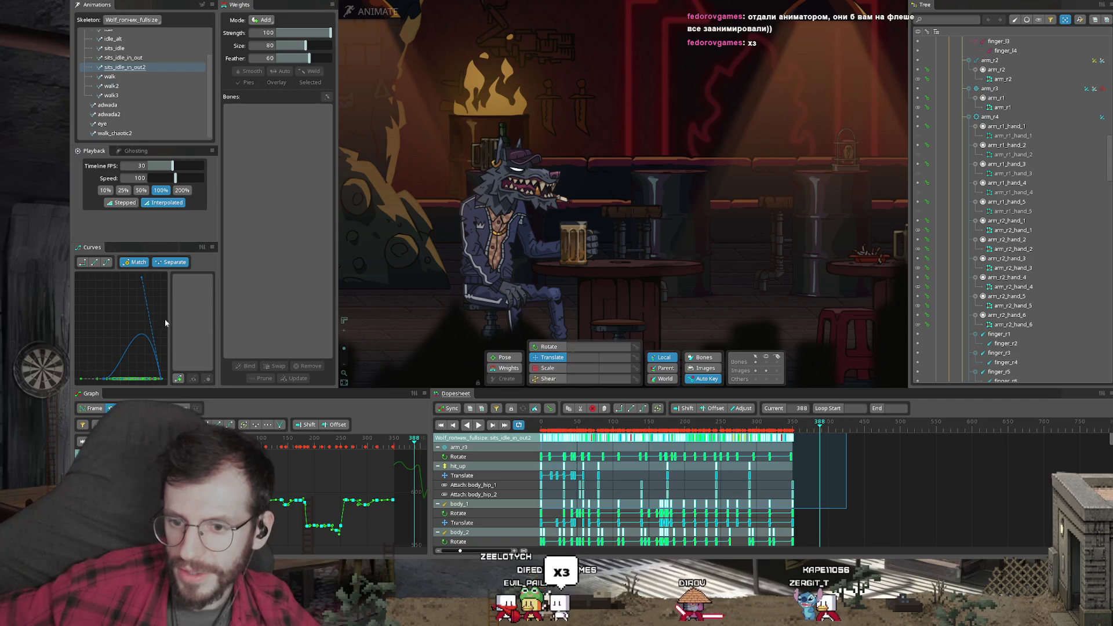
click(178, 379)
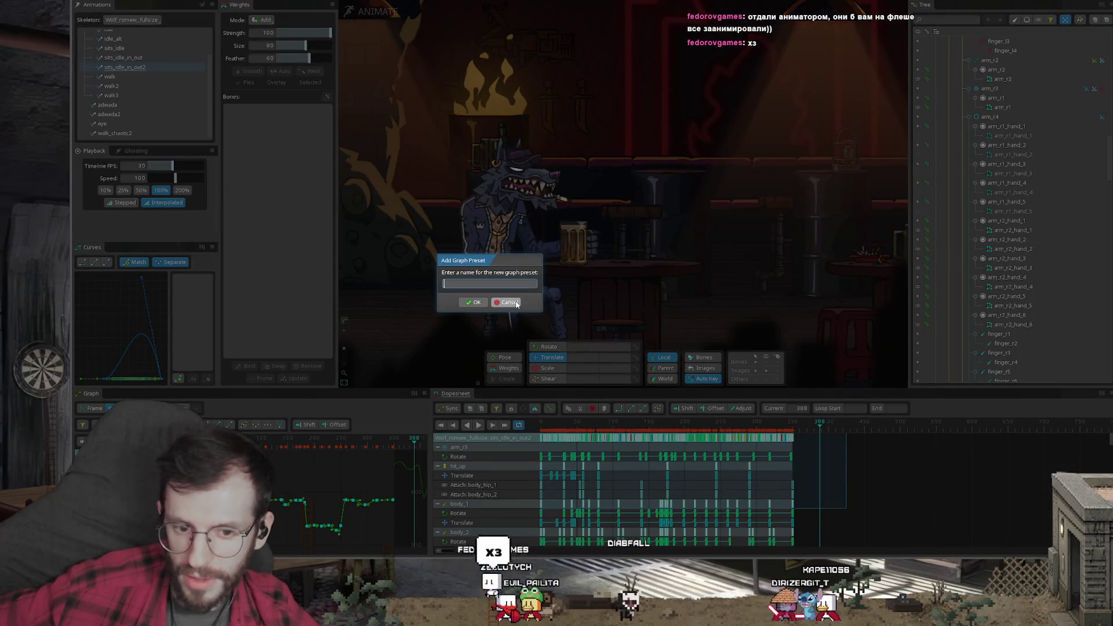
key(Escape)
key(ctrl+a)
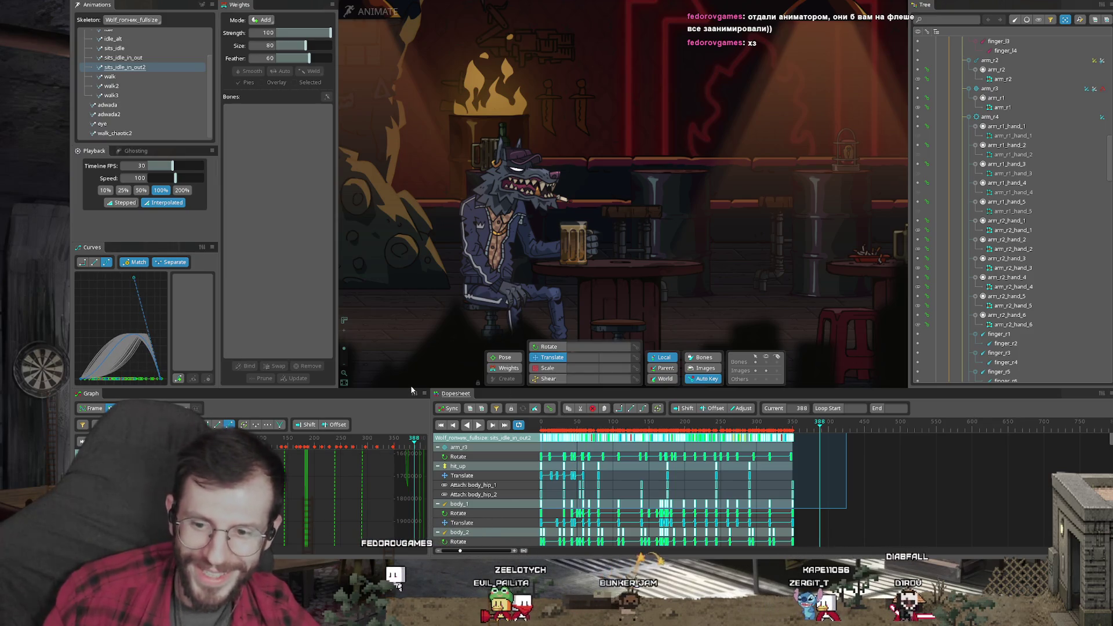
key(space)
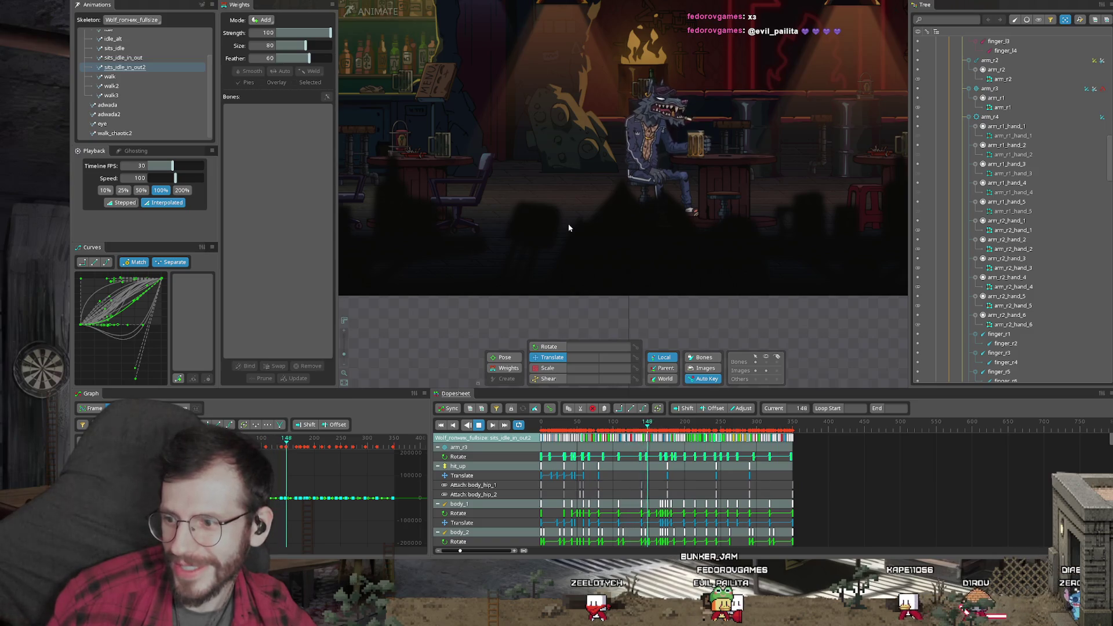
scroll(604, 419, up, 3)
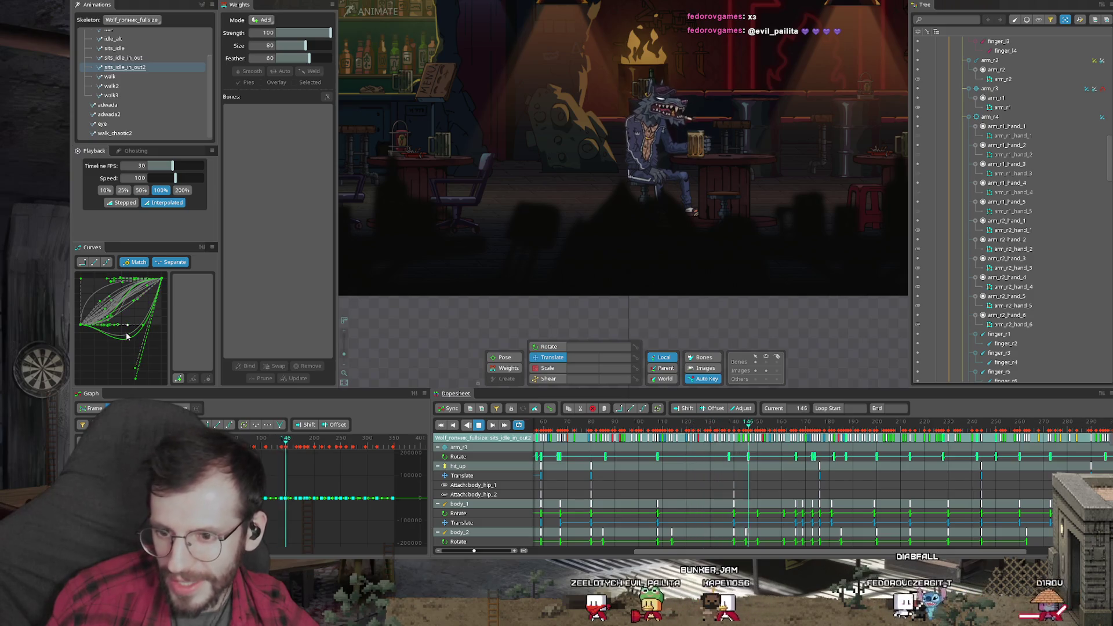
Inspect single keys and the arm_r3 rotation curve, box-select keys, then clear at frame 107
click(171, 301)
click(637, 428)
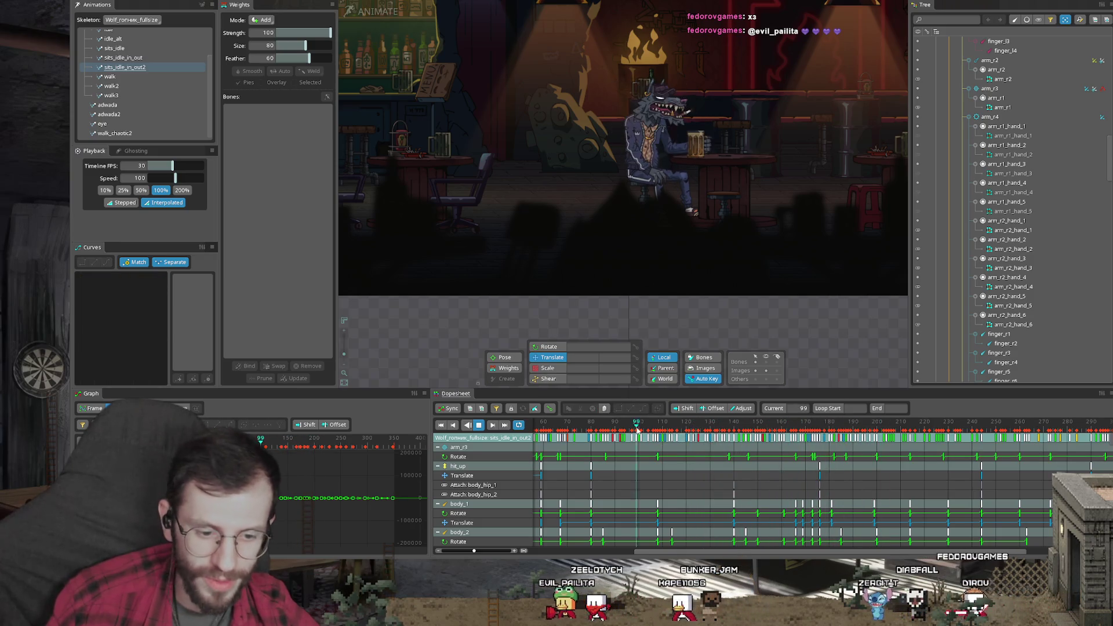
scroll(638, 428, down, 3)
click(620, 525)
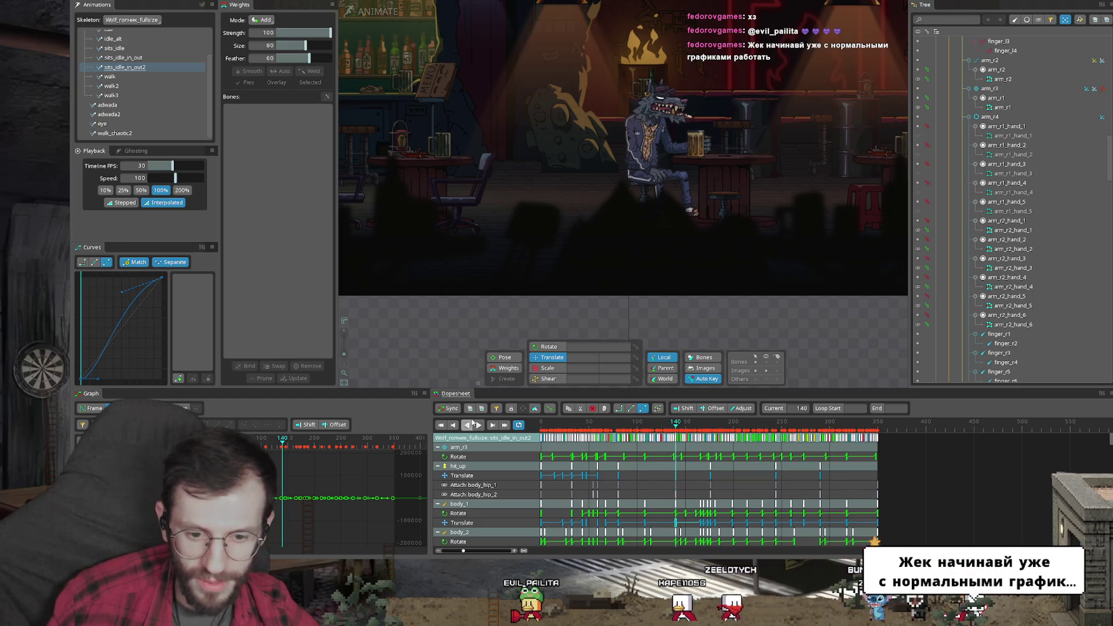
click(449, 407)
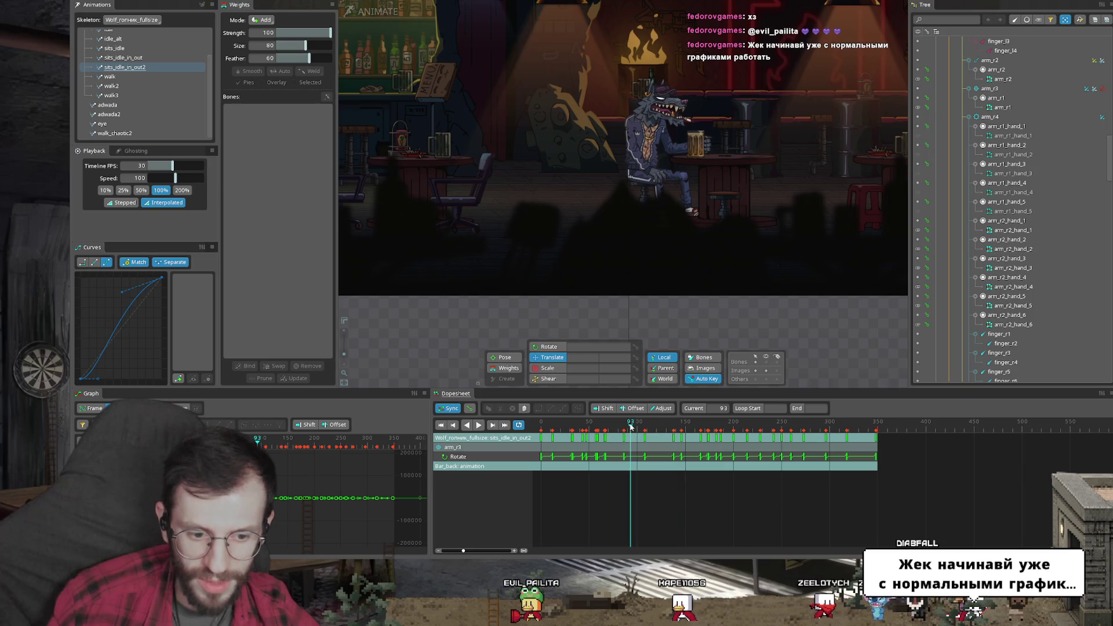
click(649, 495)
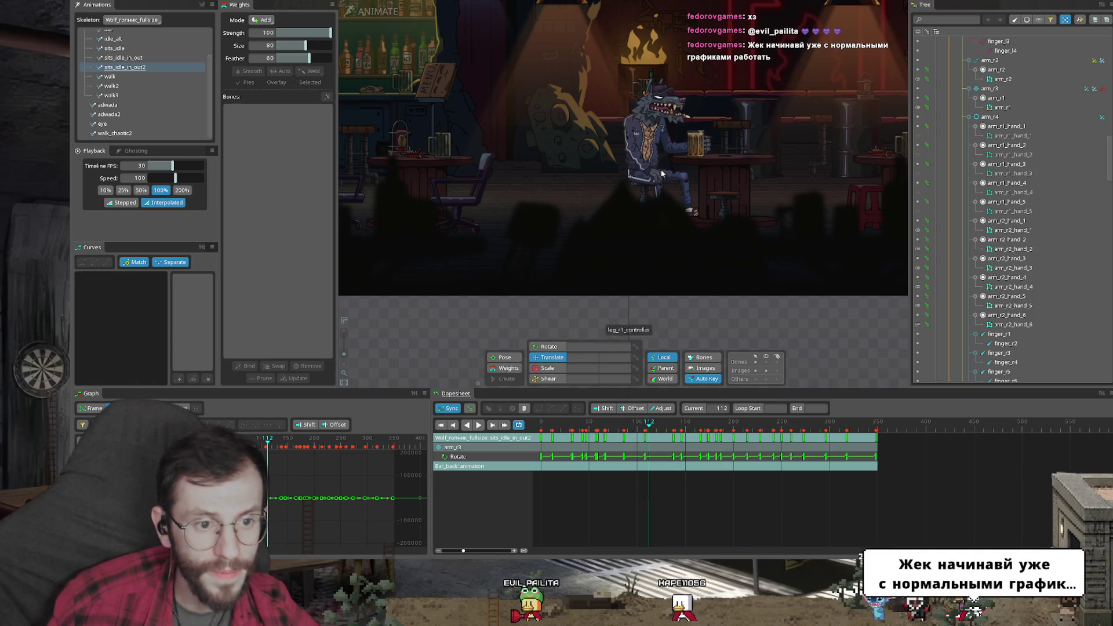
drag(991, 502, 544, 430)
click(645, 515)
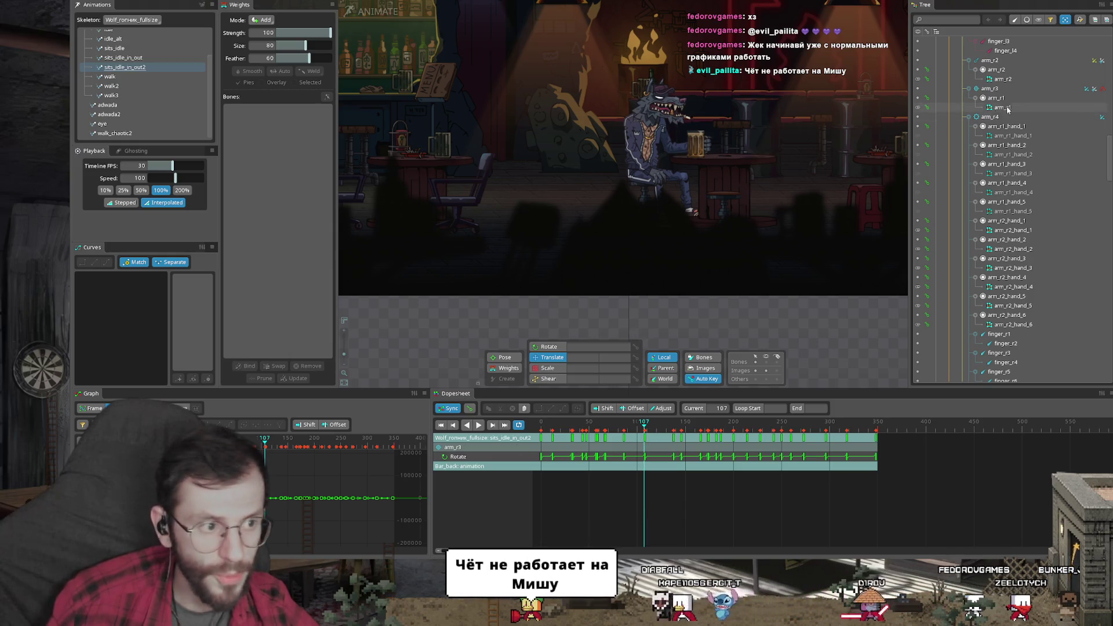
Select bar table piece 08 and all 66 bones of the wolf skeleton
click(774, 195)
key(ctrl+a)
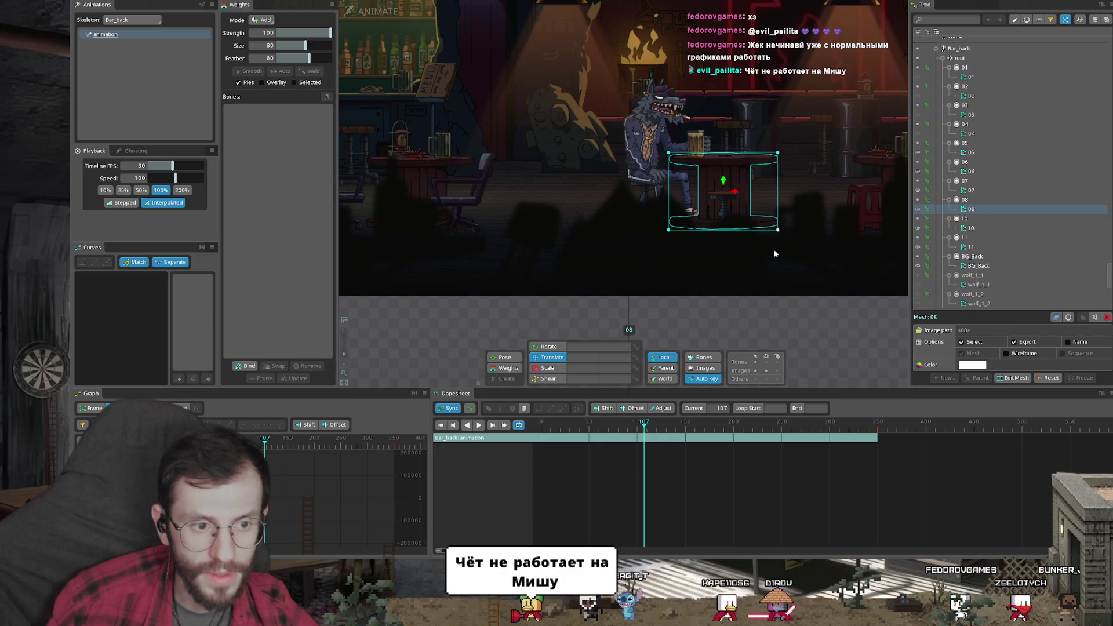
Select the Wolf_гопник_fullsize skeleton, rewind to frame 0 and widen the dopesheet timeline
click(766, 317)
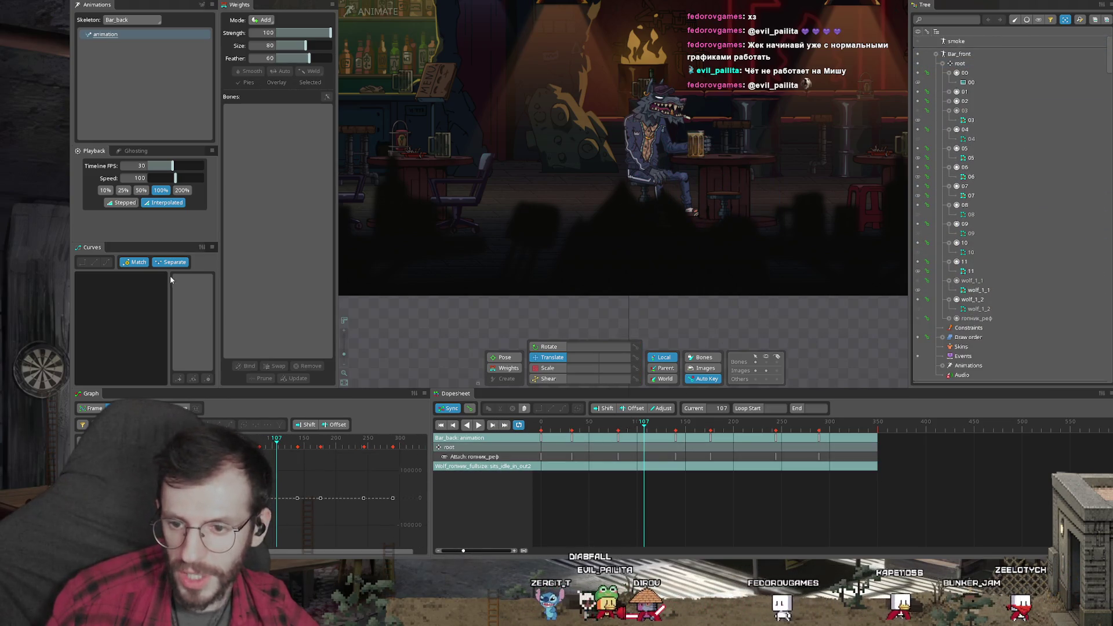
scroll(617, 216, down, 3)
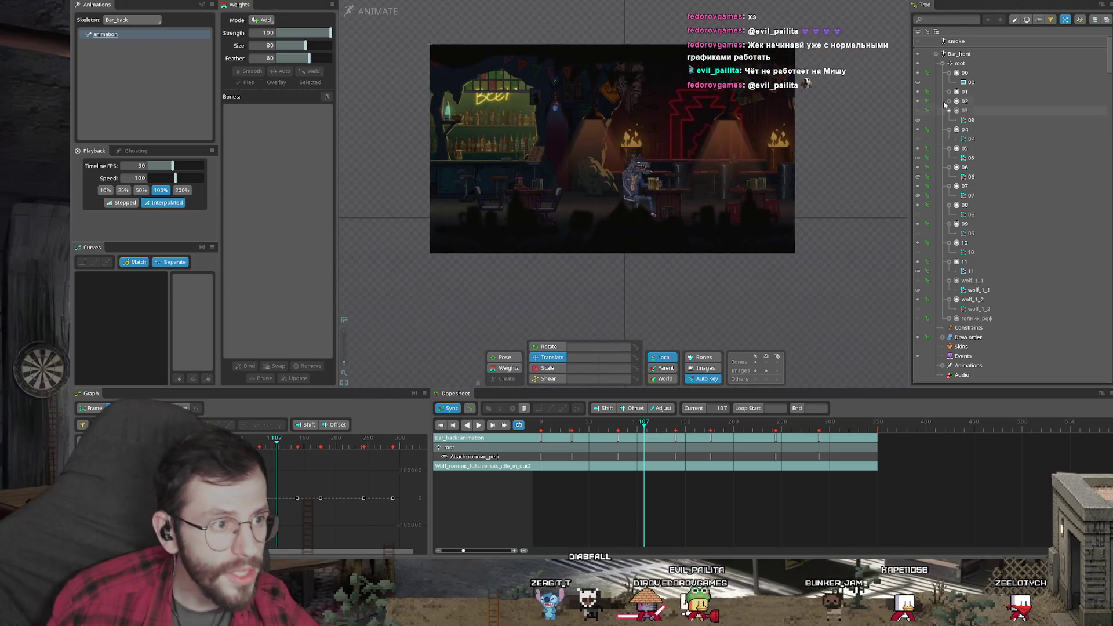
click(962, 64)
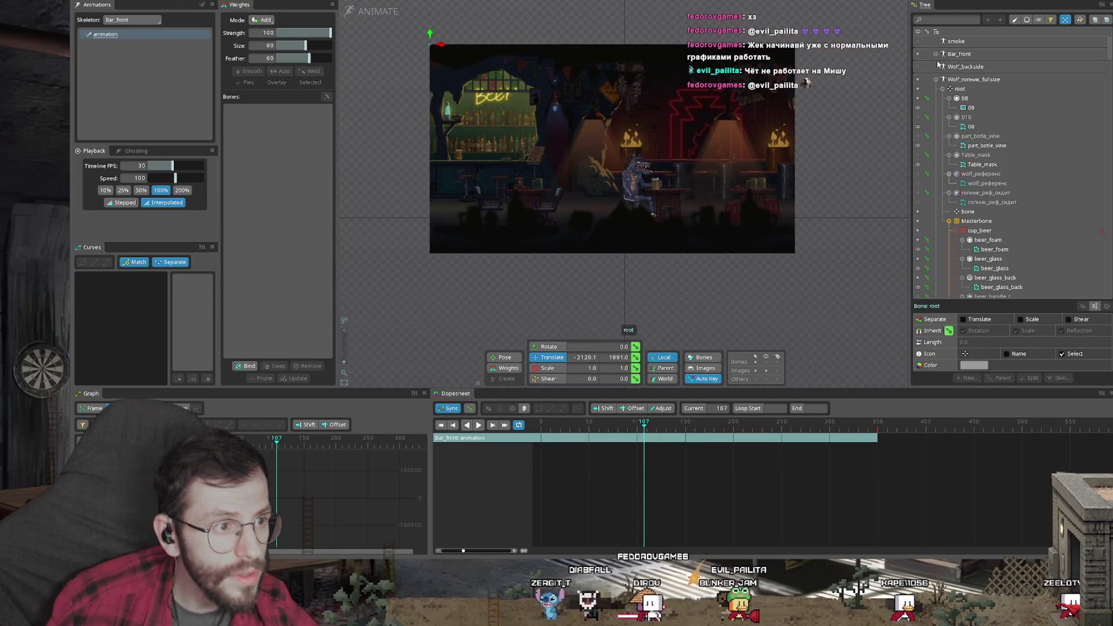
click(960, 80)
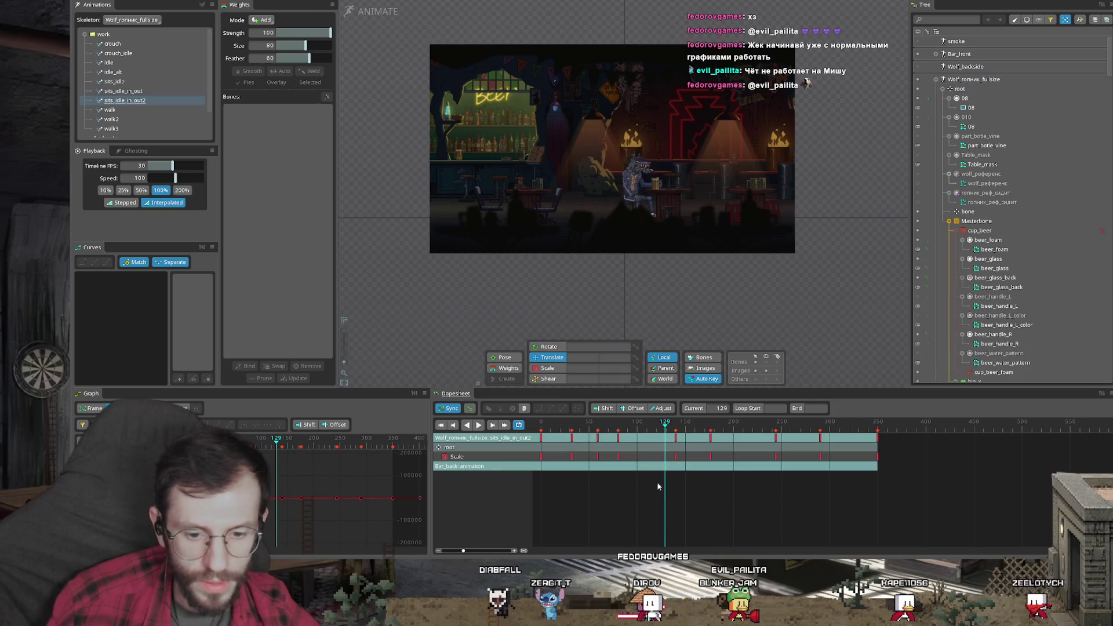
drag(614, 431, 519, 426)
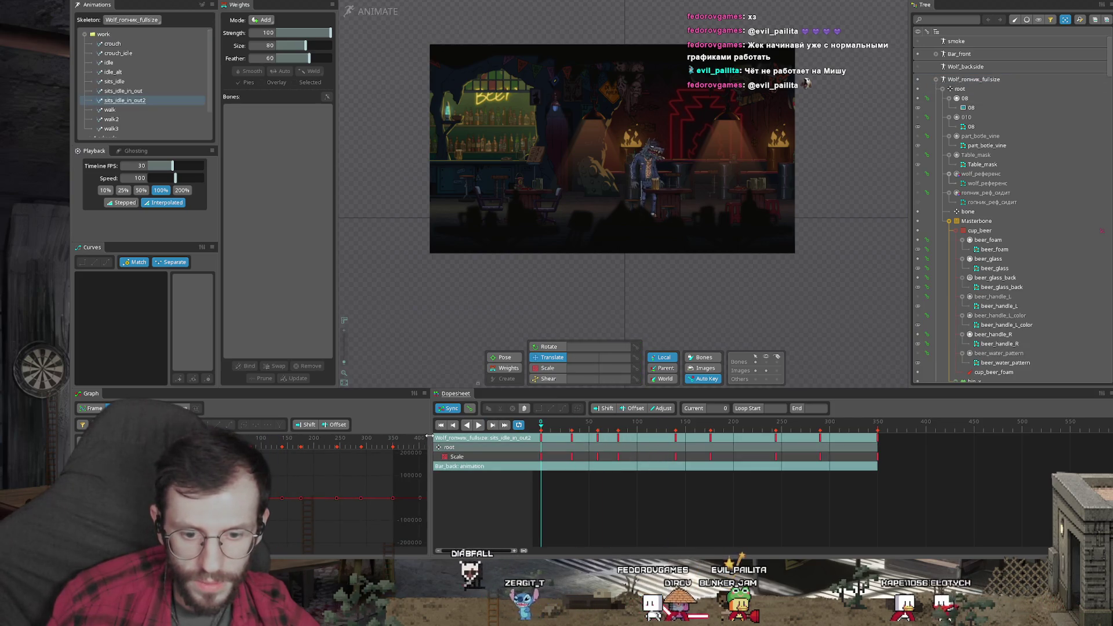
drag(431, 436, 376, 438)
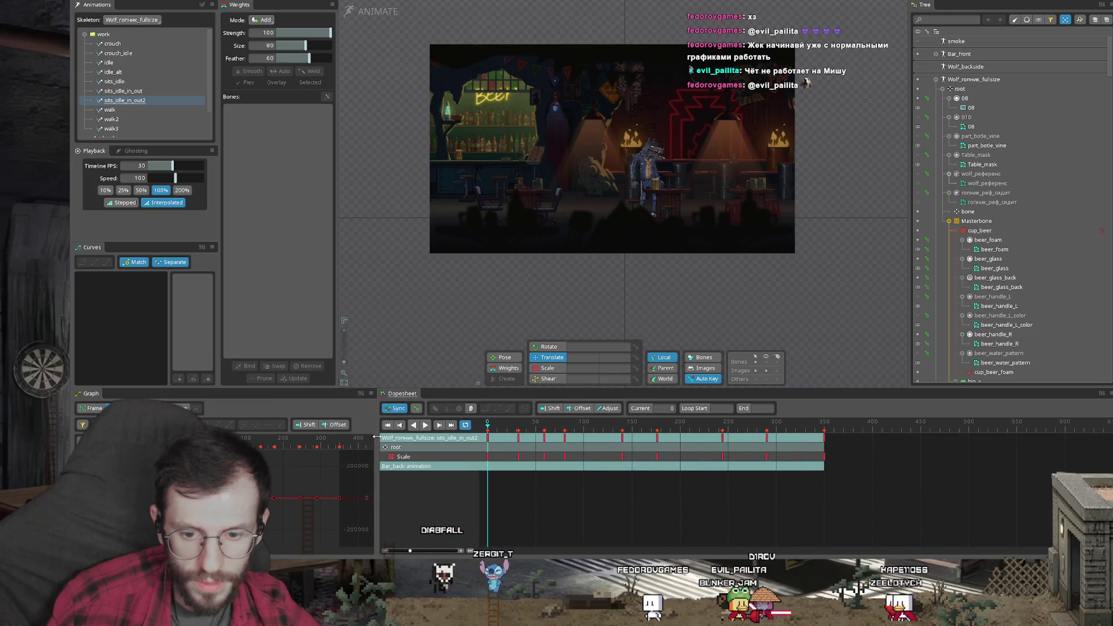
Check the beer mug bone, scrub to frame 182 and show the hip_x bone's translate keys
click(980, 229)
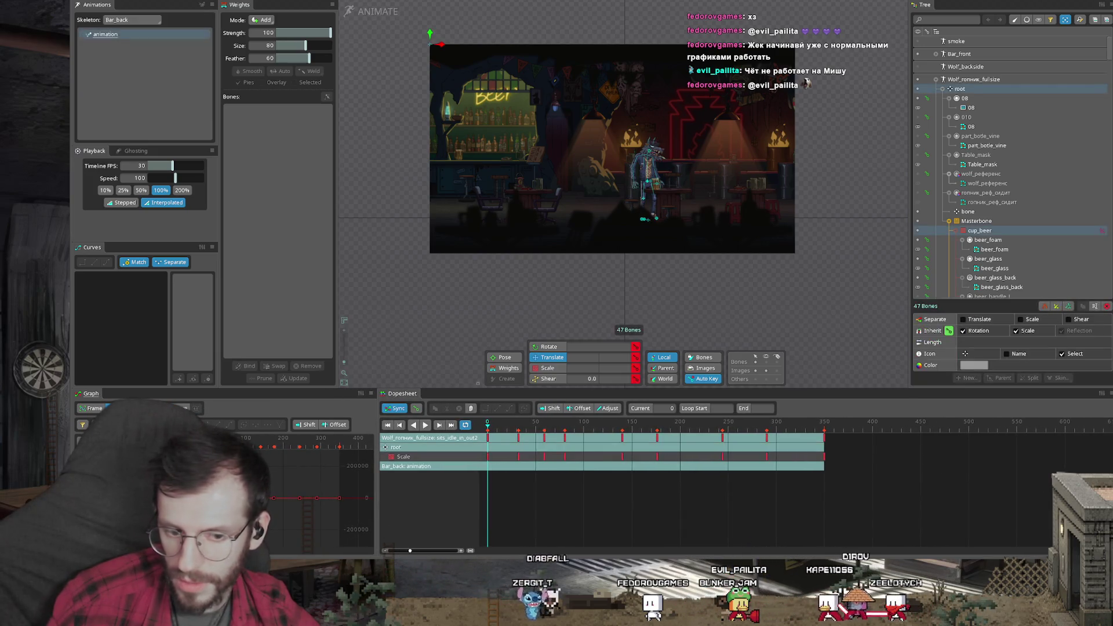
click(631, 273)
drag(544, 424, 633, 424)
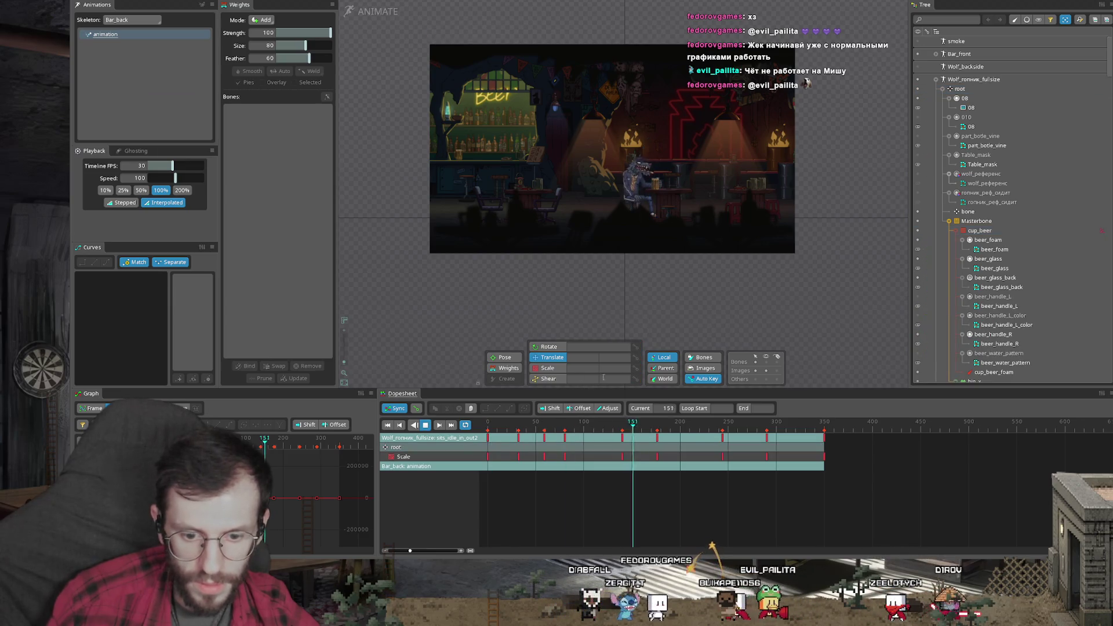
scroll(592, 195, up, 3)
scroll(592, 195, up, 2)
click(620, 324)
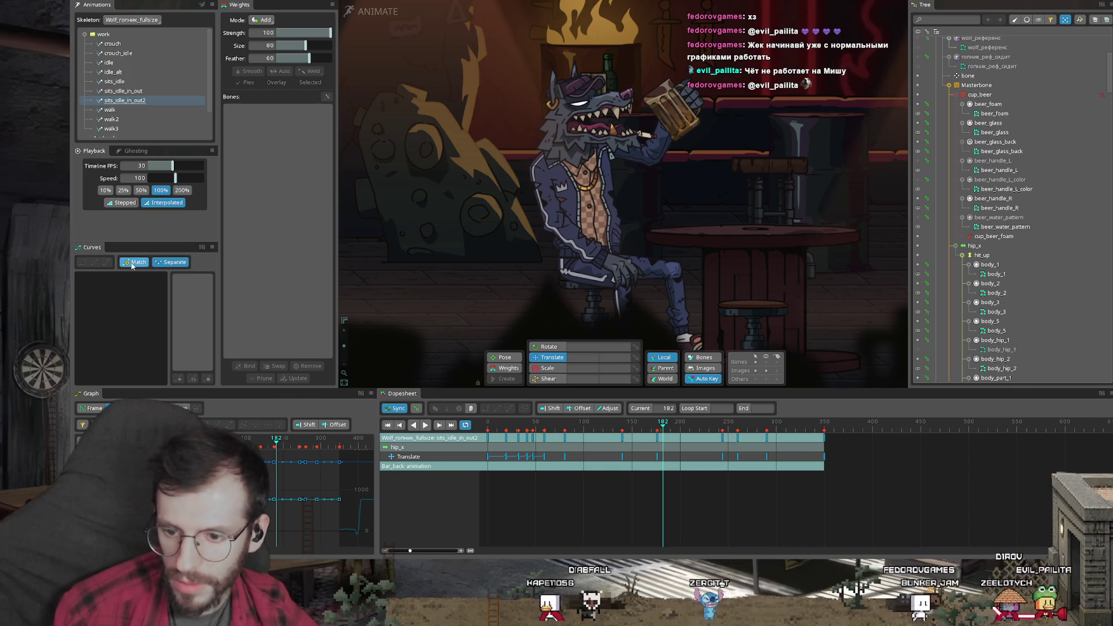
Scrub back, select the cup_beer bone to list its rotate keys, return to frame 0 and deselect
mouse_move(690, 480)
mouse_down()
mouse_move(516, 458)
mouse_move(751, 458)
mouse_up()
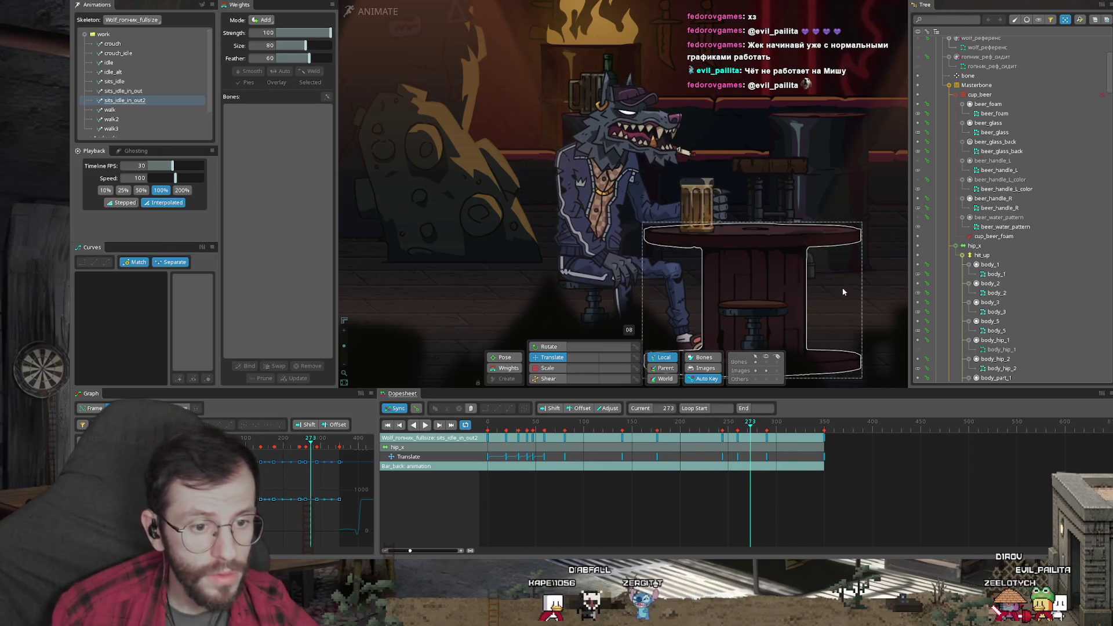
click(691, 211)
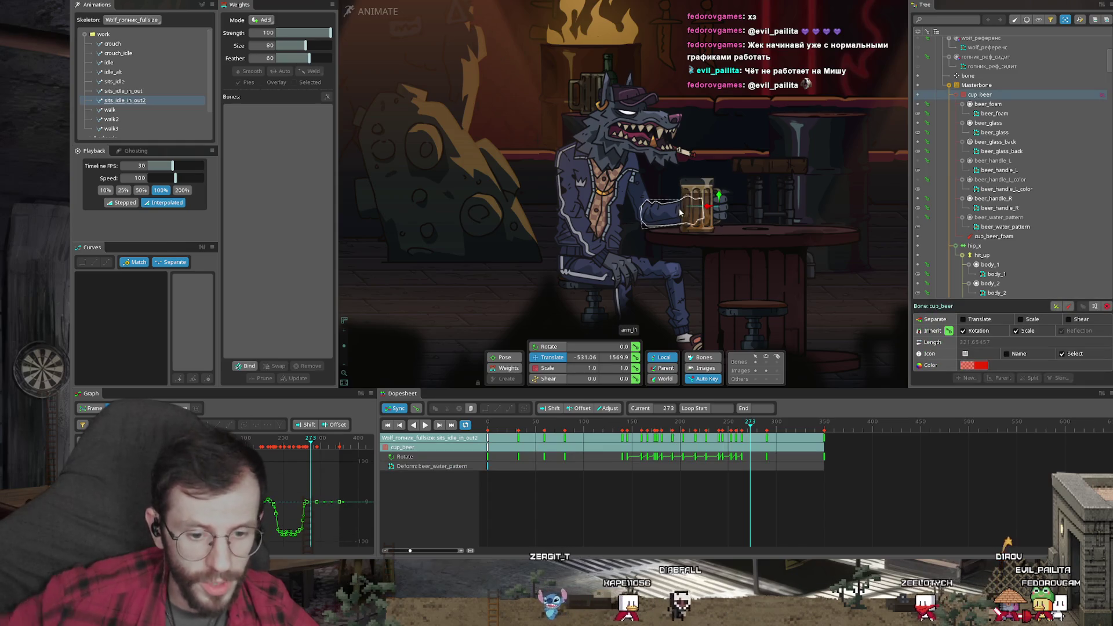
click(486, 475)
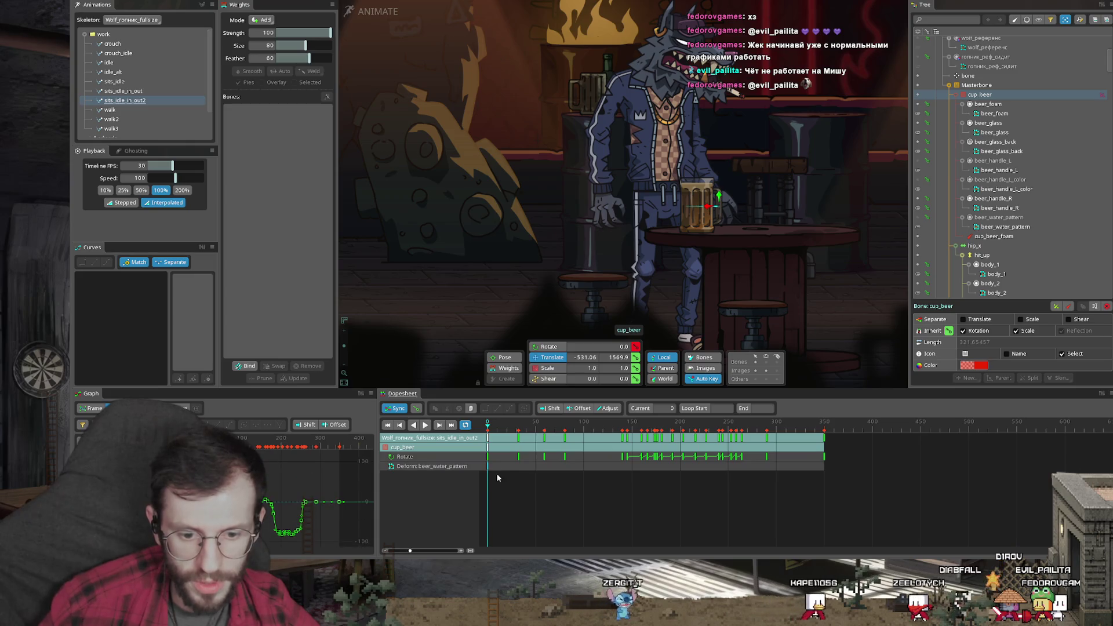
click(488, 471)
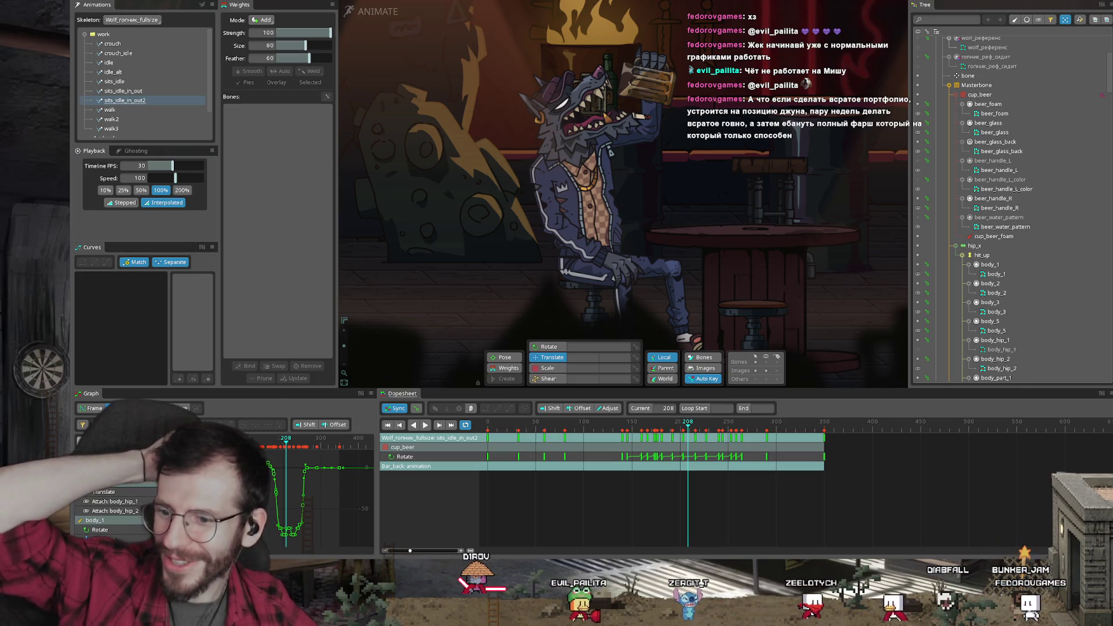
Play the drinking loop from frame 142, then collapse and select the full-size wolf skeleton
click(624, 425)
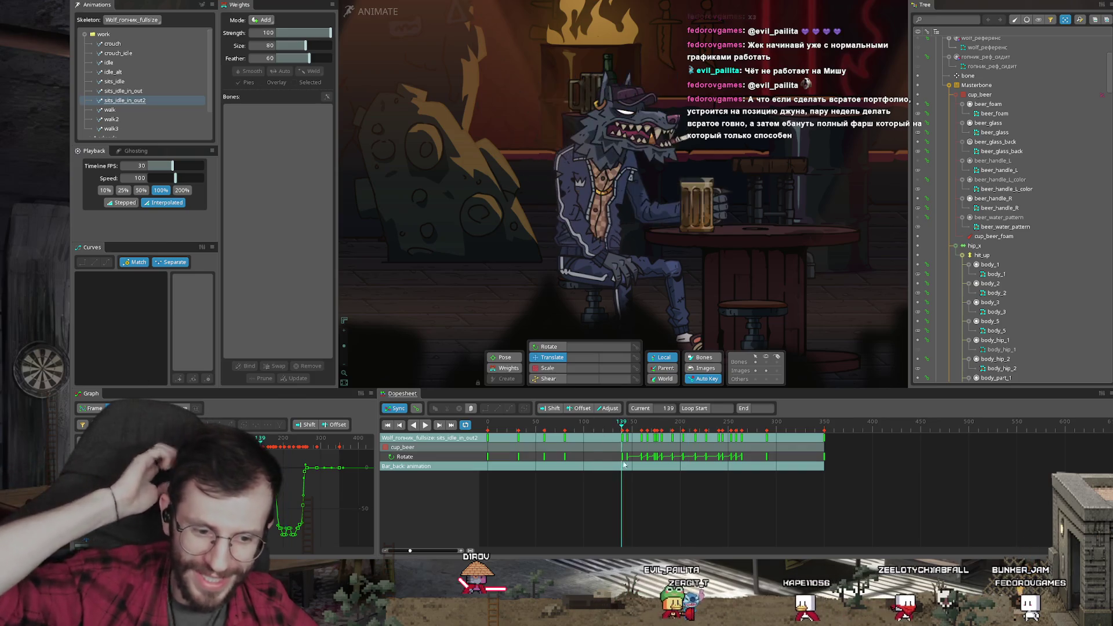
key(l)
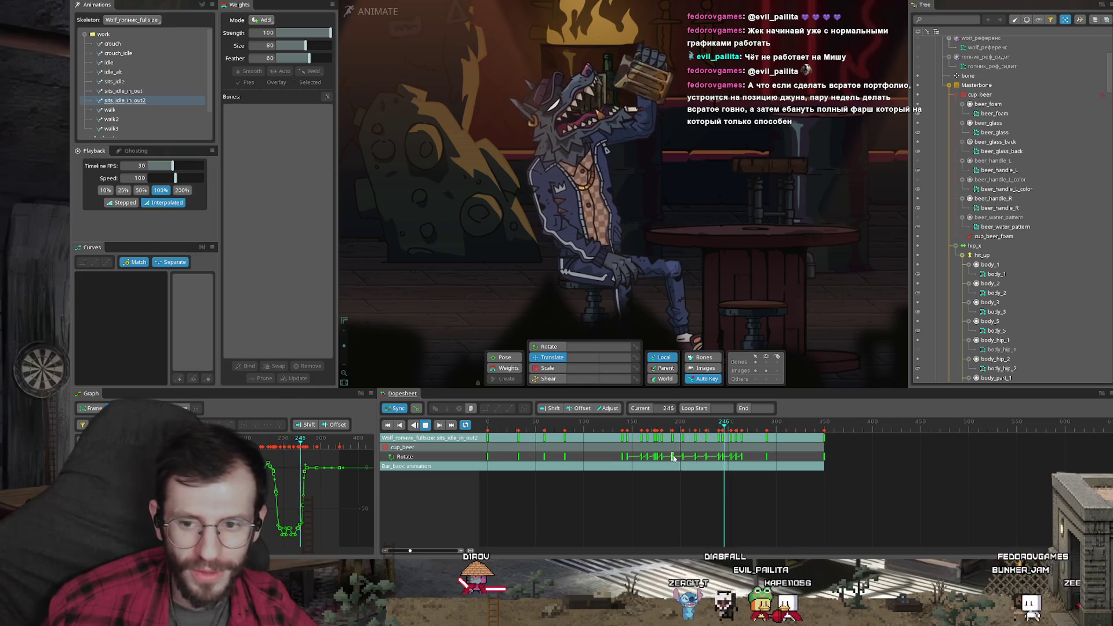
key(k)
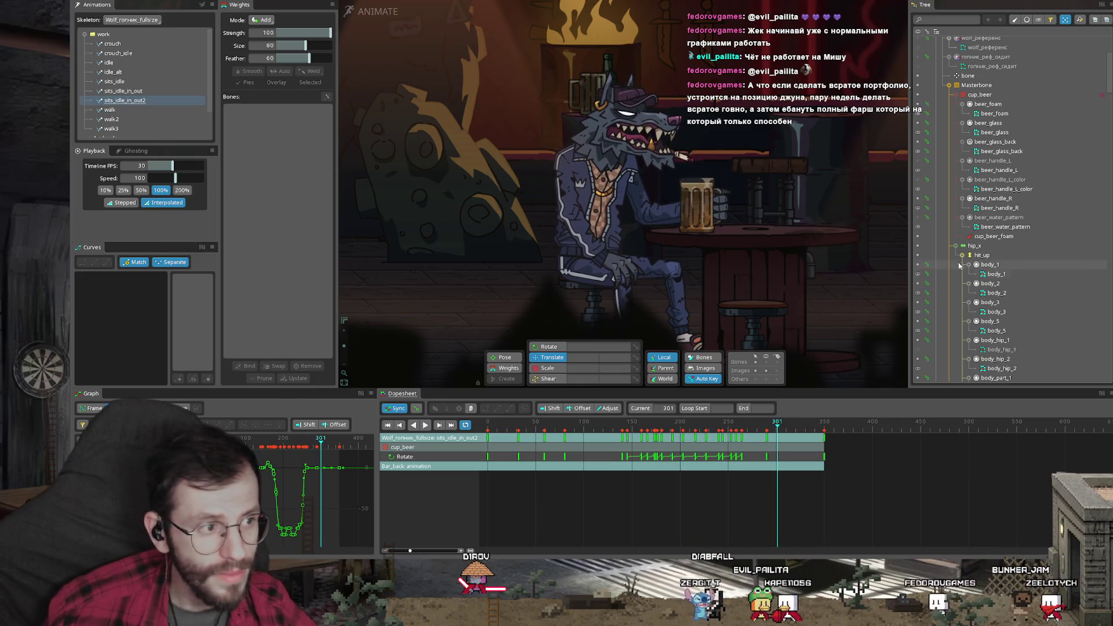
scroll(962, 254, up, 5)
scroll(960, 256, up, 1)
click(934, 79)
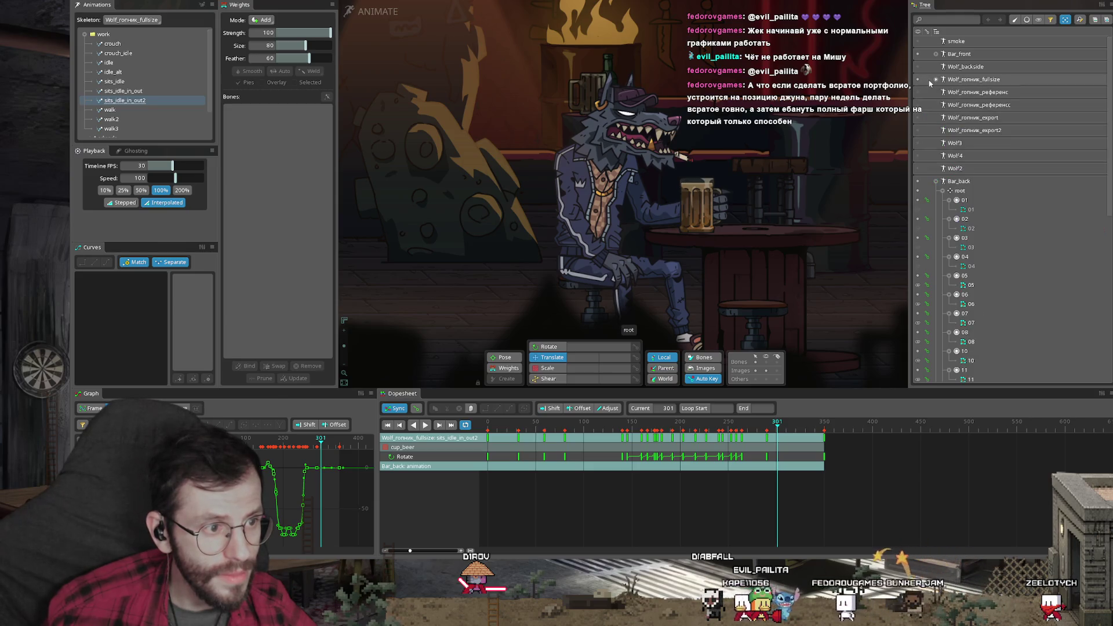
click(982, 82)
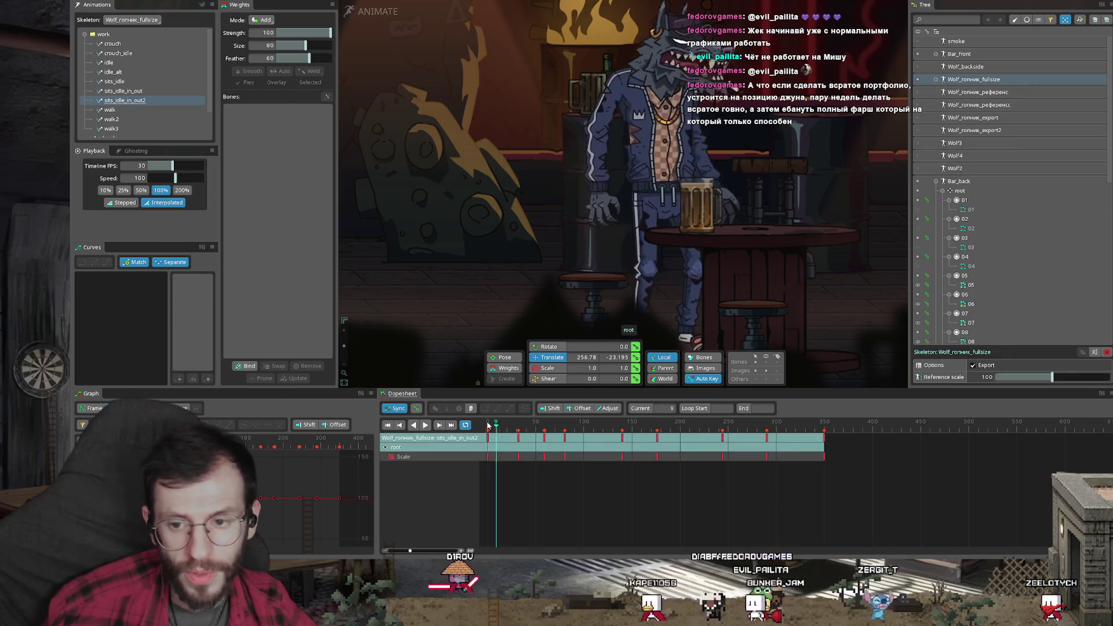
key(Escape)
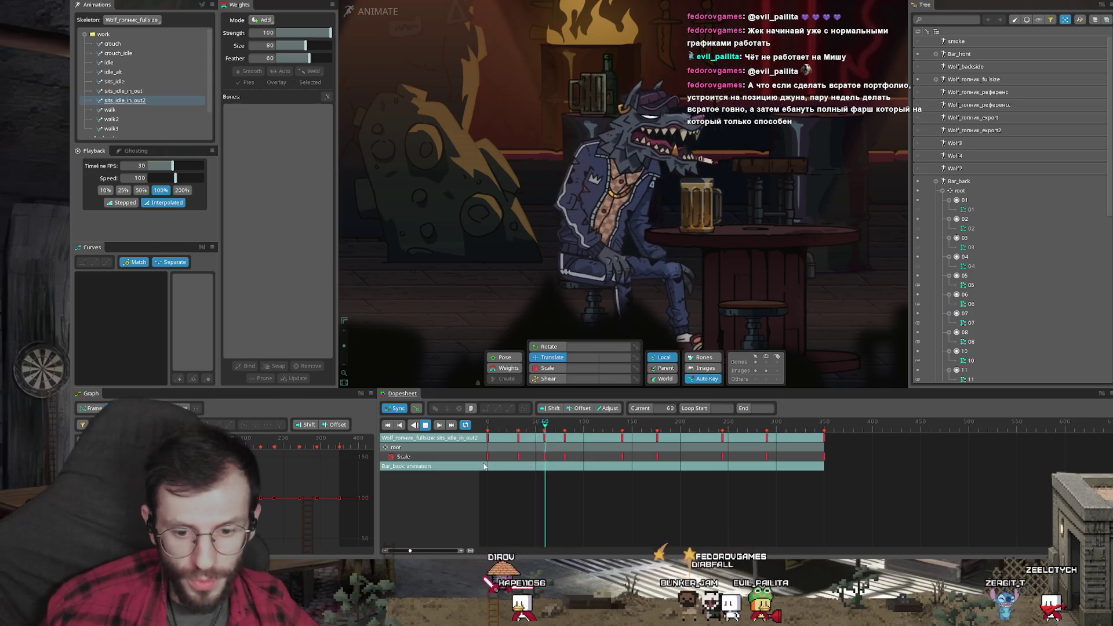
Show the root bone's scale keys in the dopesheet and clear the selection
click(398, 447)
click(595, 499)
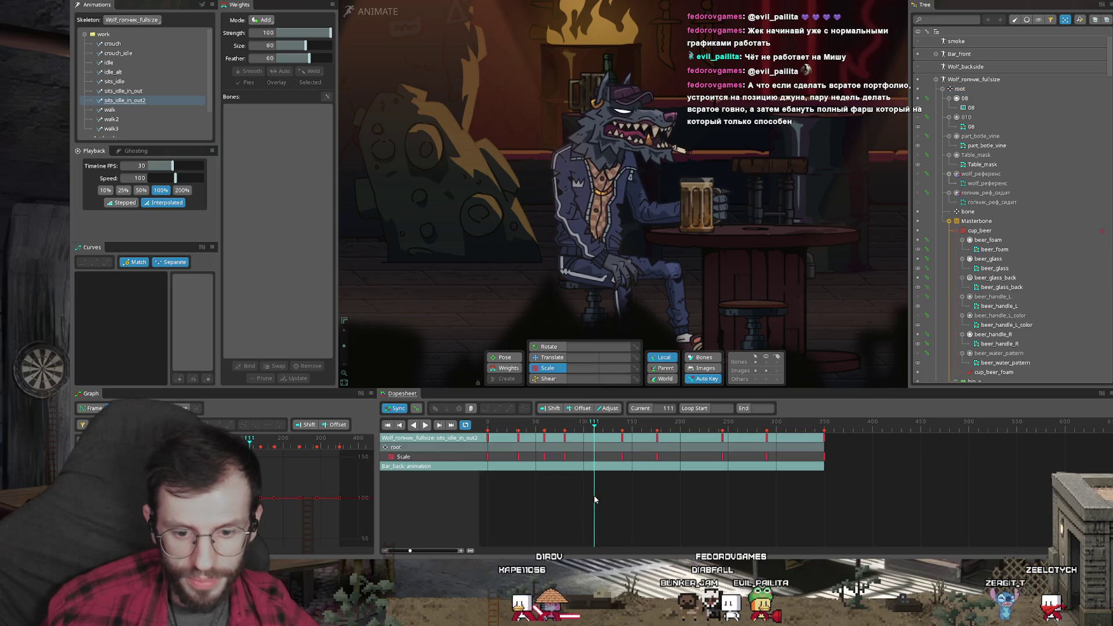
Select all bones, play from frame 119 and isolate the cigarette bone's rotation keys
click(954, 91)
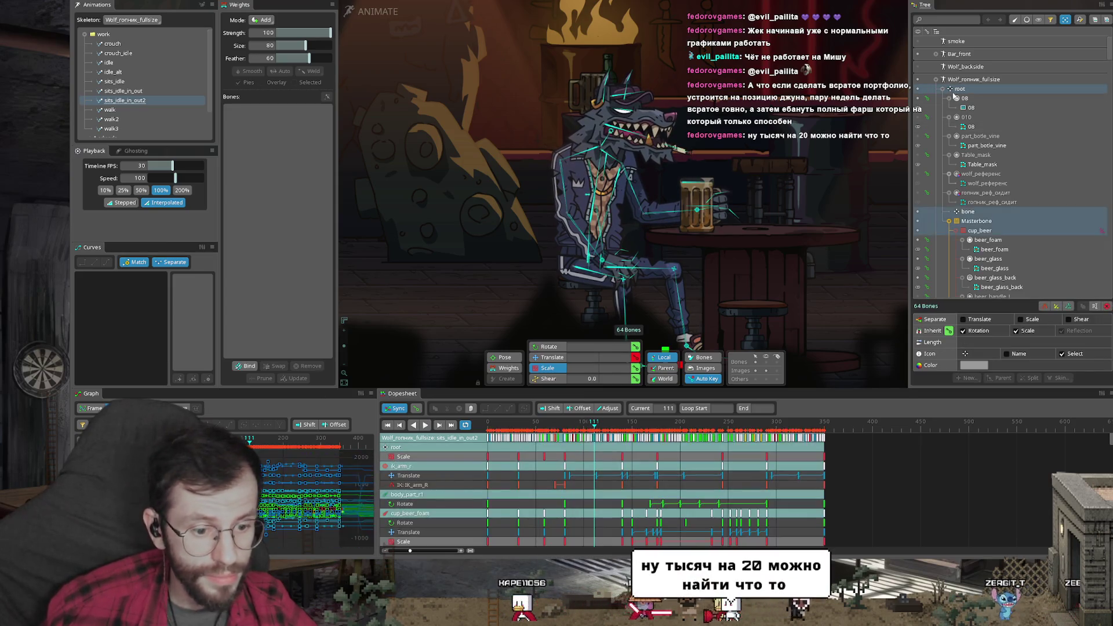
click(602, 470)
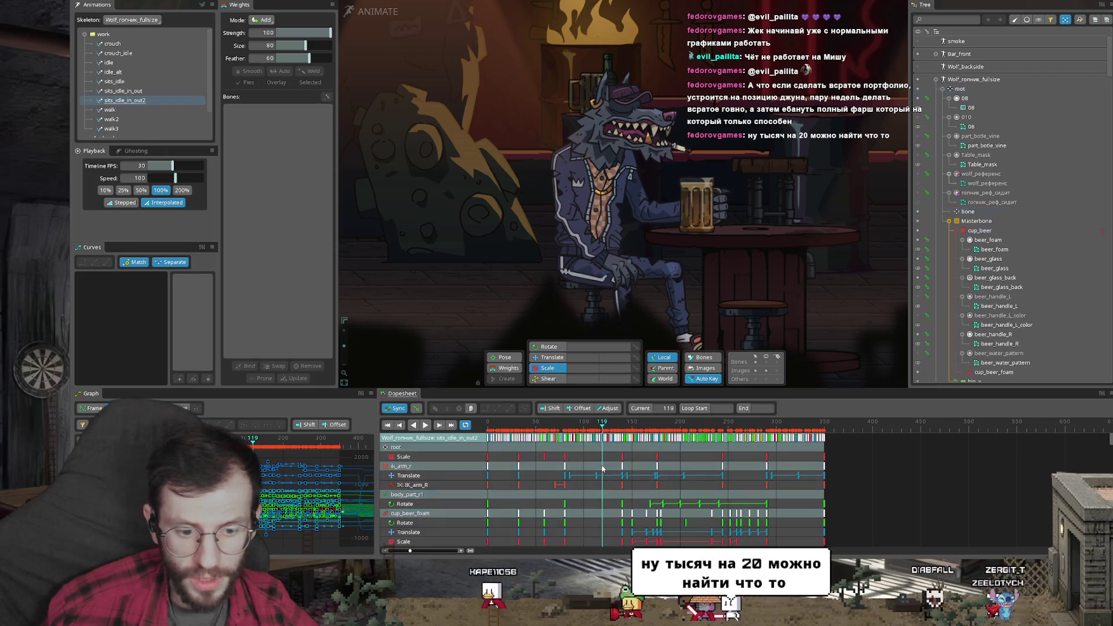
click(426, 425)
scroll(425, 461, down, 3)
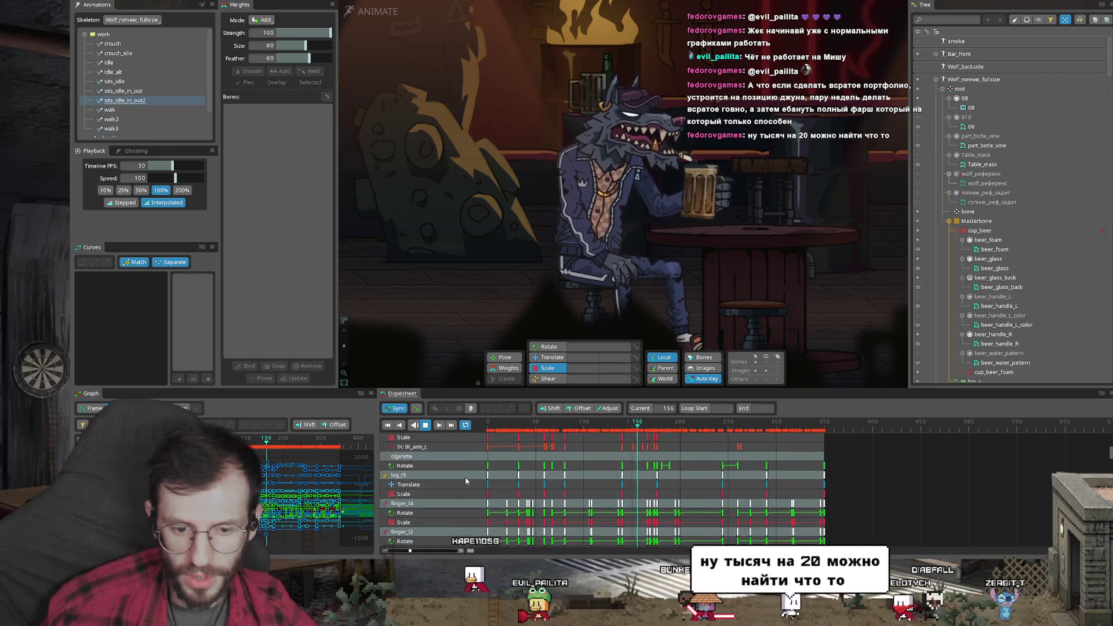
click(425, 457)
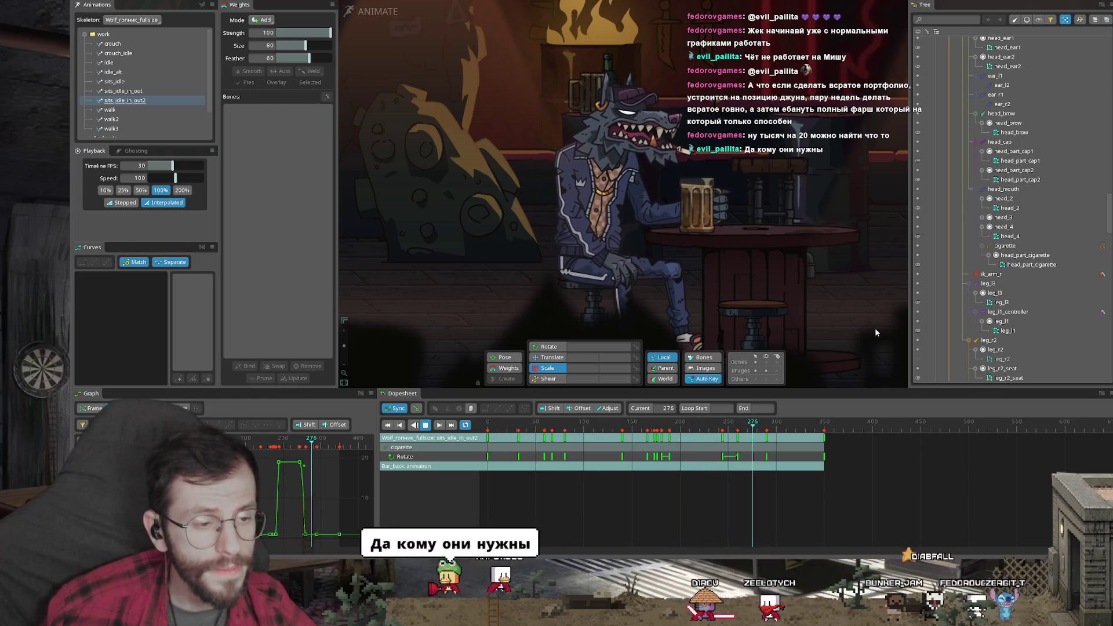
key(space)
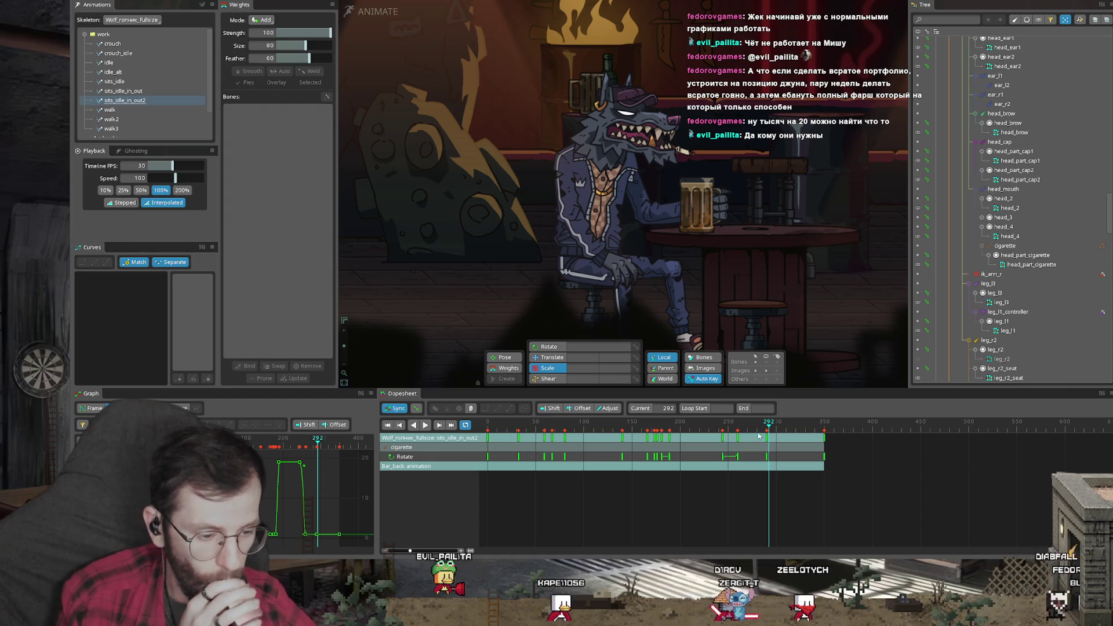
Scrub back to the loop start, replay it and select the Masterbone
drag(760, 438, 520, 440)
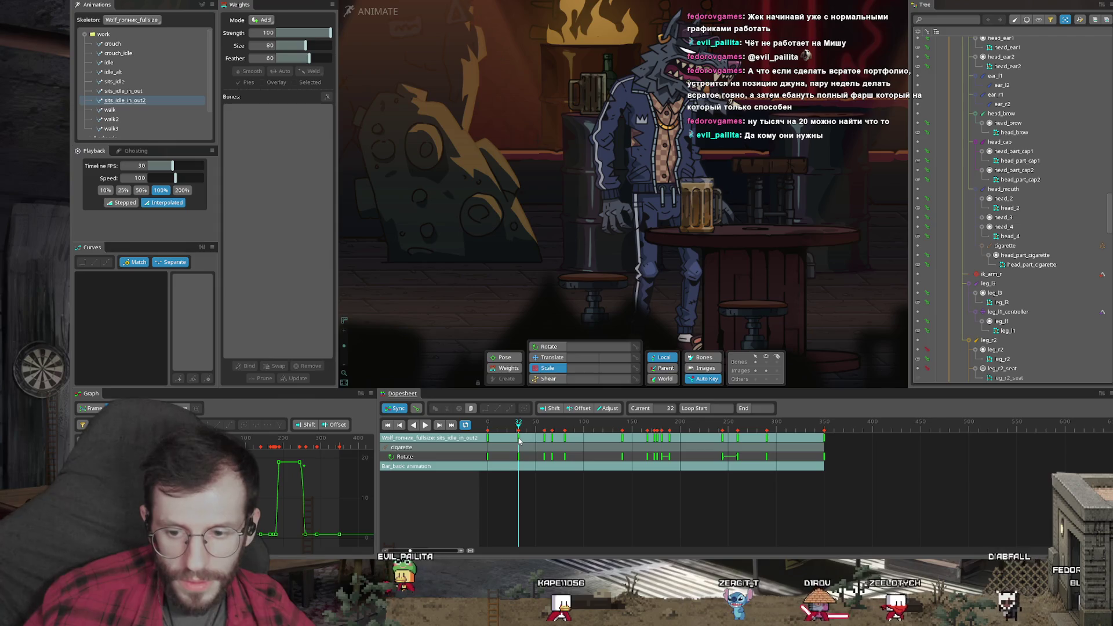
key(space)
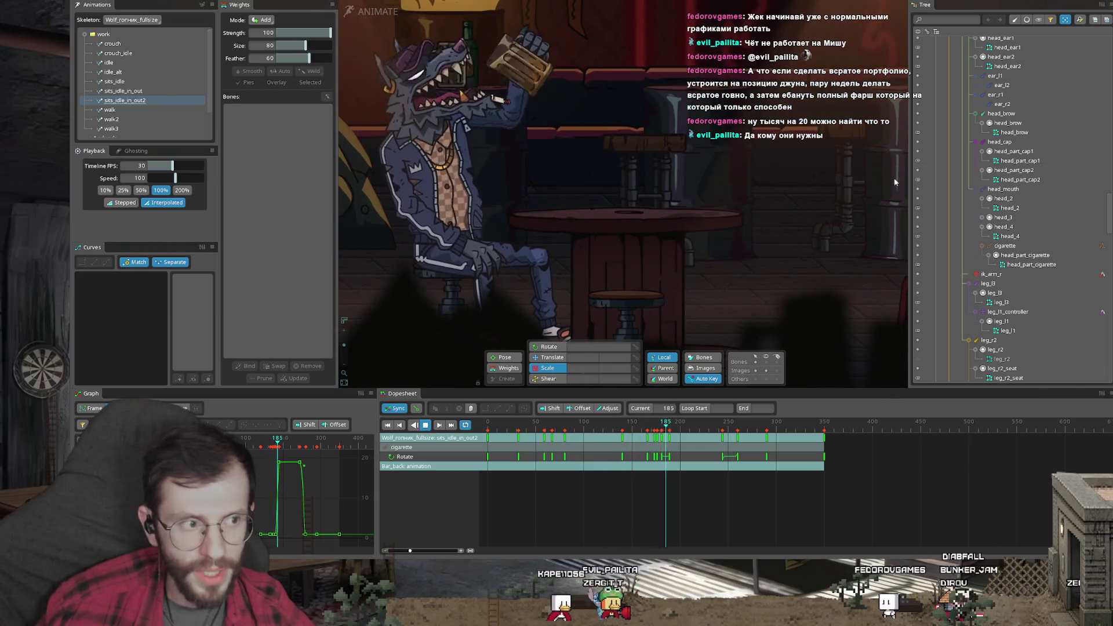
scroll(1090, 208, up, 3)
scroll(1061, 131, up, 5)
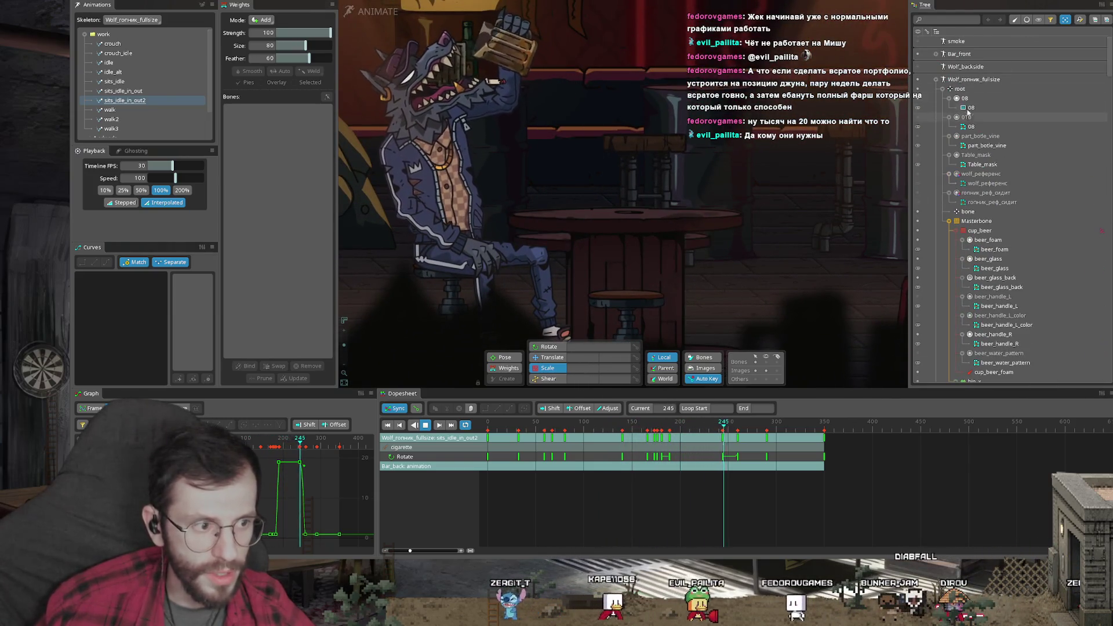
click(976, 220)
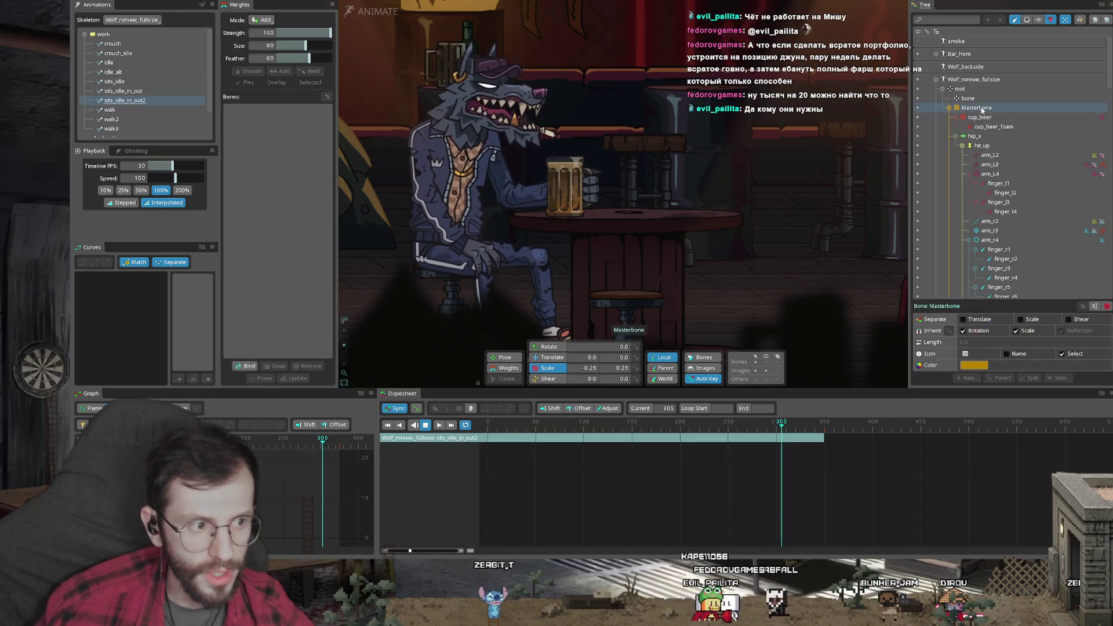
Review the cup_beer_foam, bar table and arm_r4 keys, then start previewing sits_idle_in_out2
shift+click(999, 250)
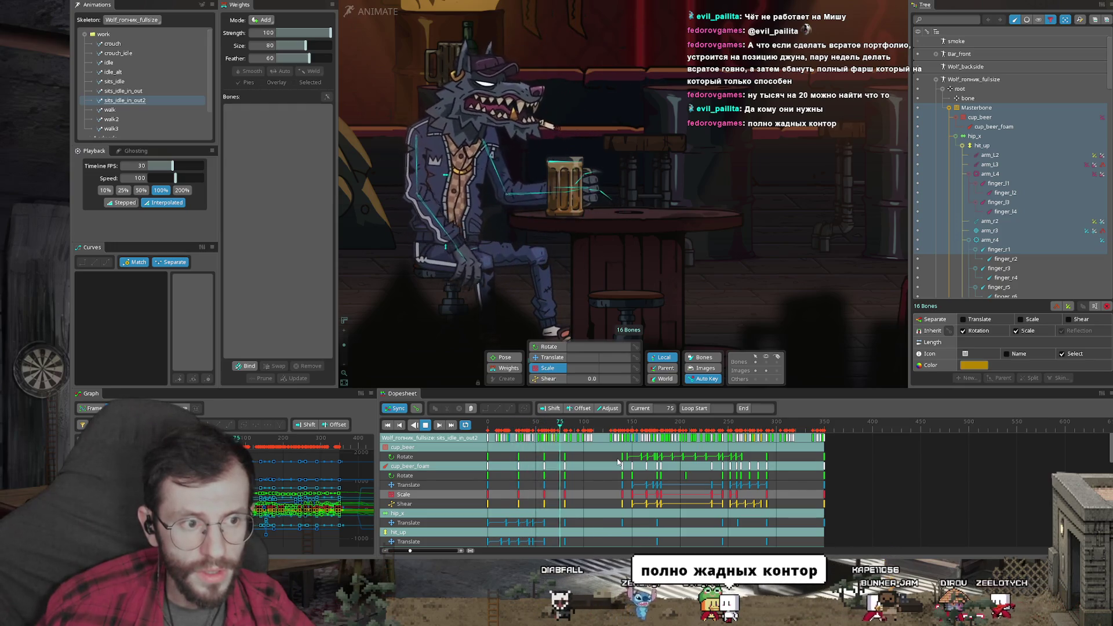
click(849, 458)
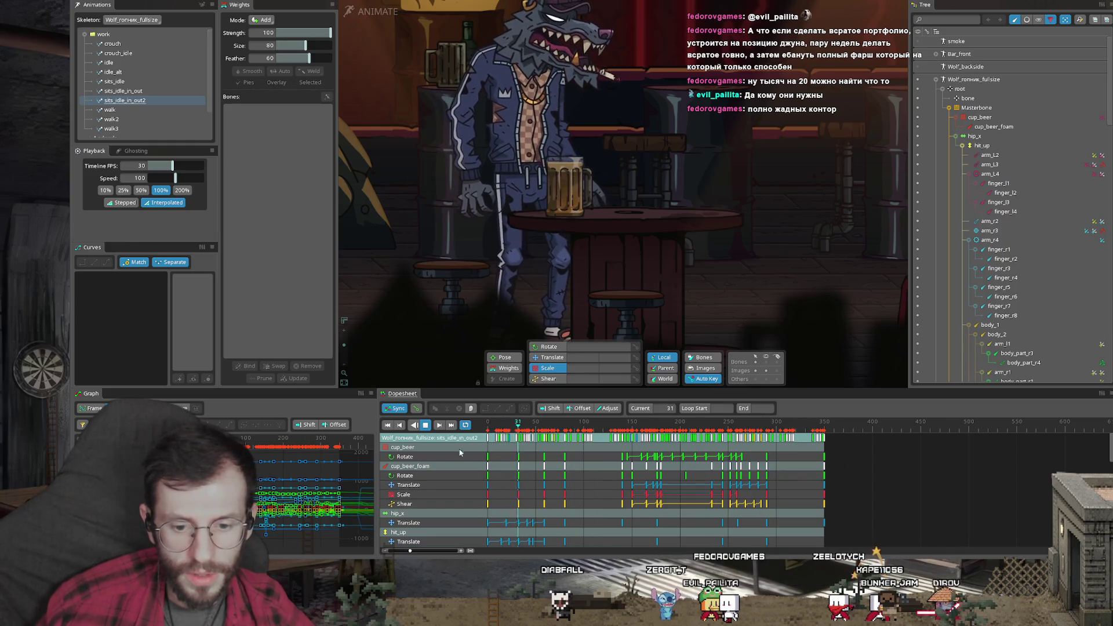
click(431, 467)
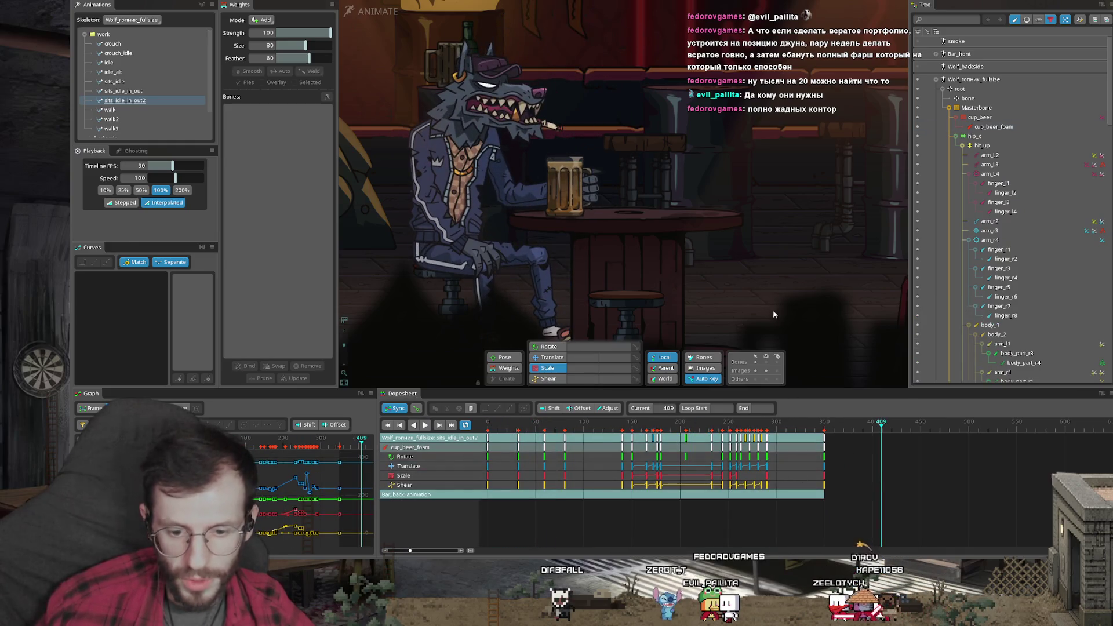
click(751, 287)
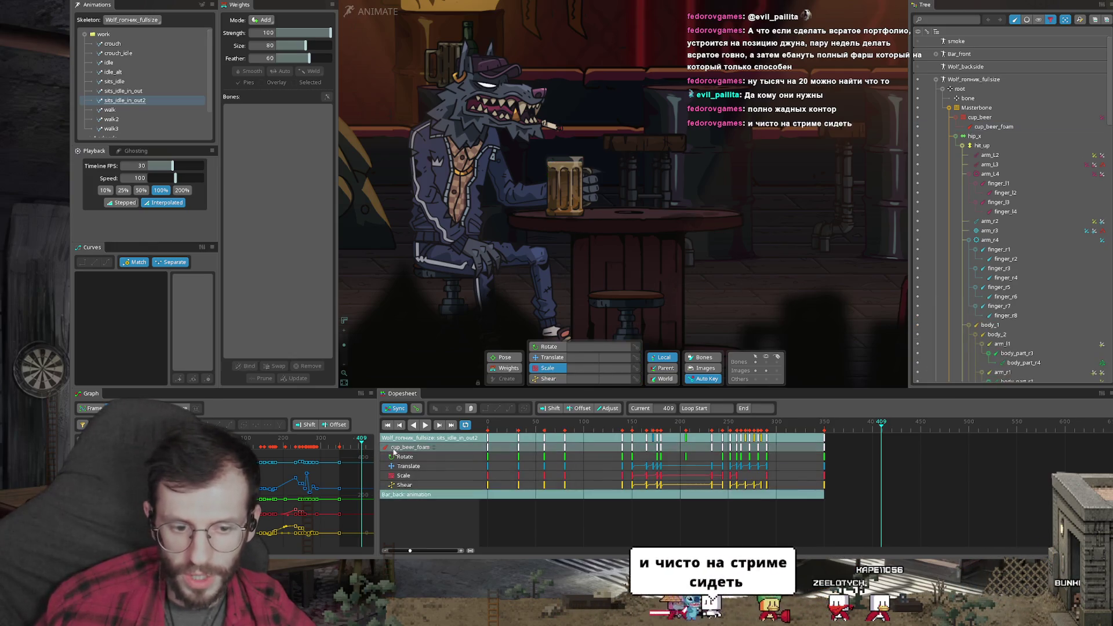
click(944, 241)
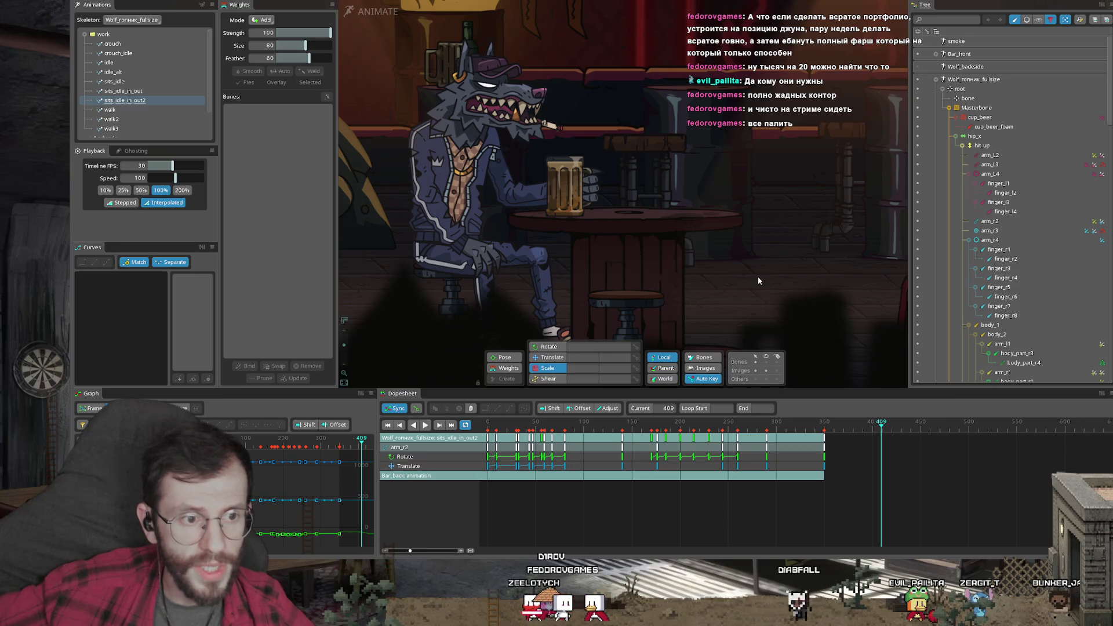
key(space)
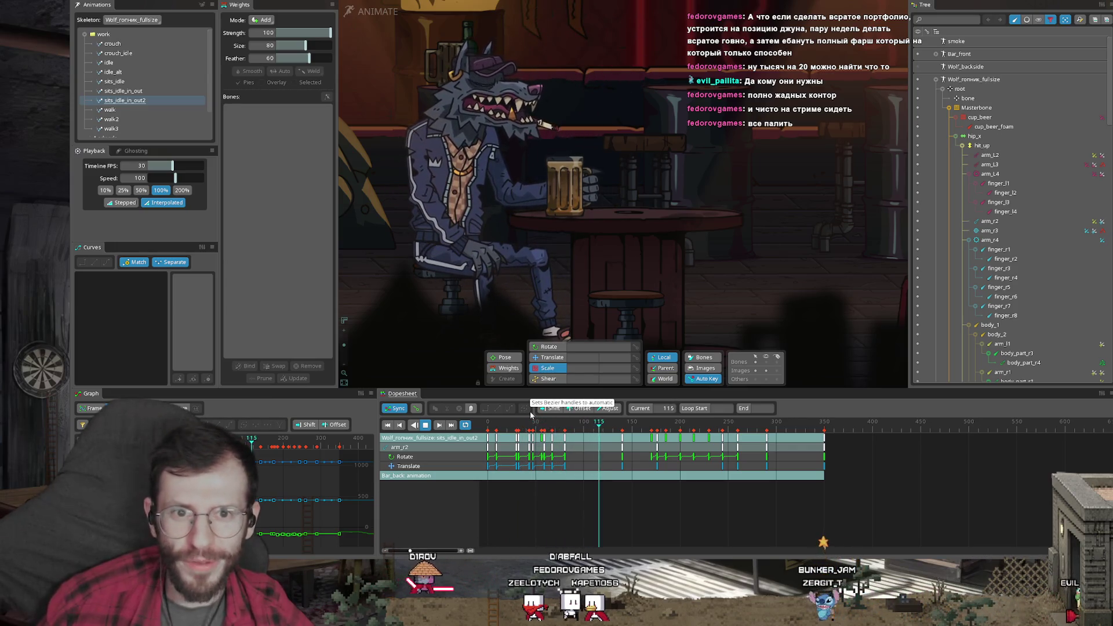
click(517, 423)
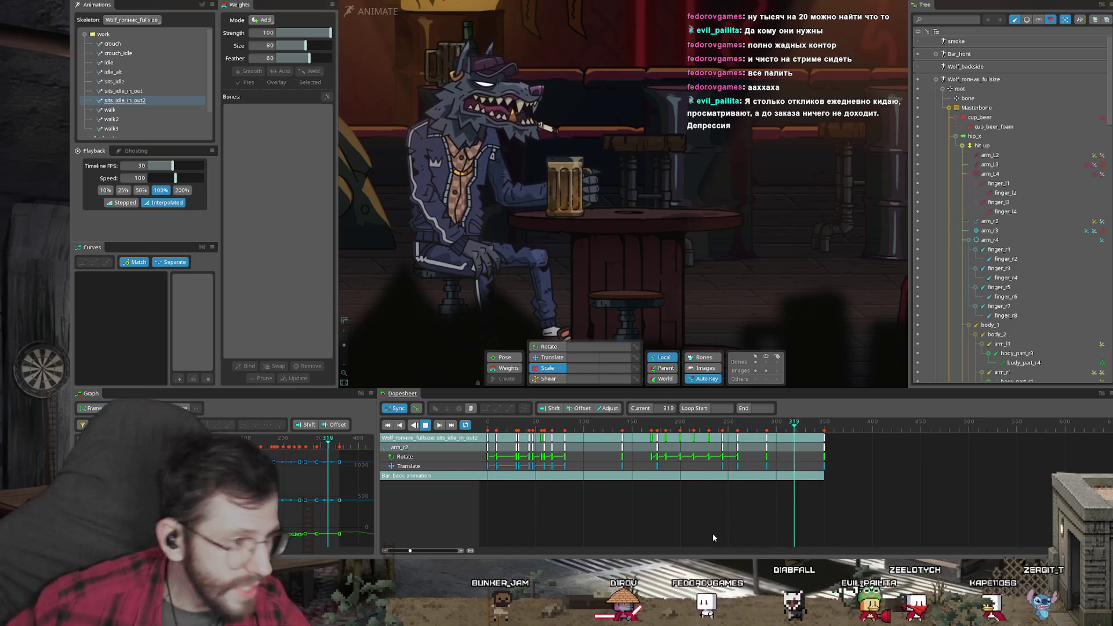
Enable looping for the preview and select the part at the table to list the hip_up keys
click(1009, 163)
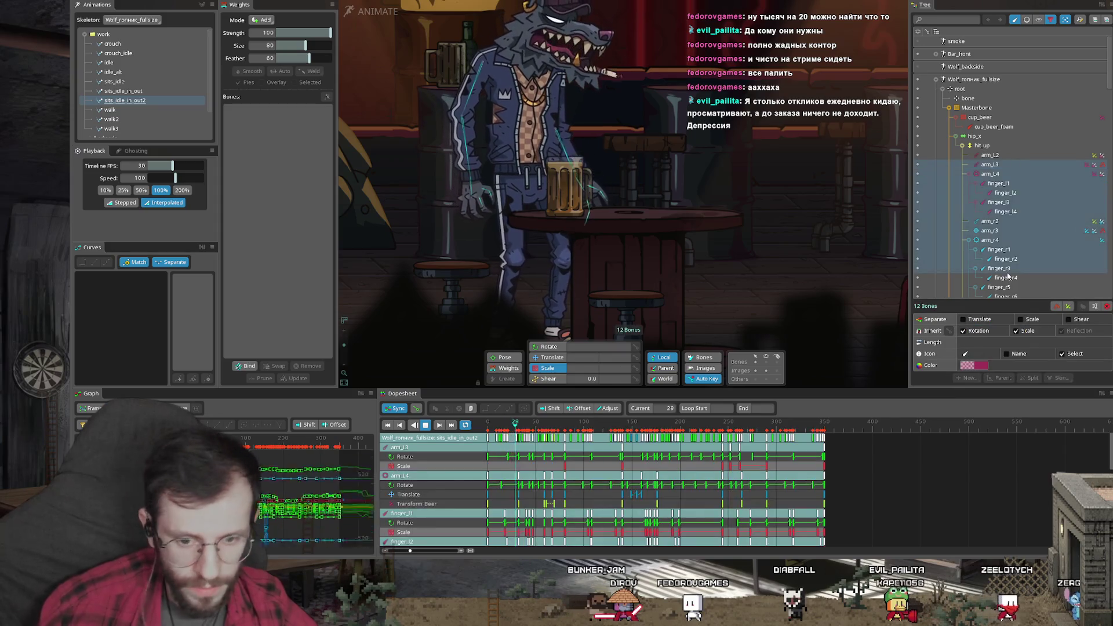
key(Escape)
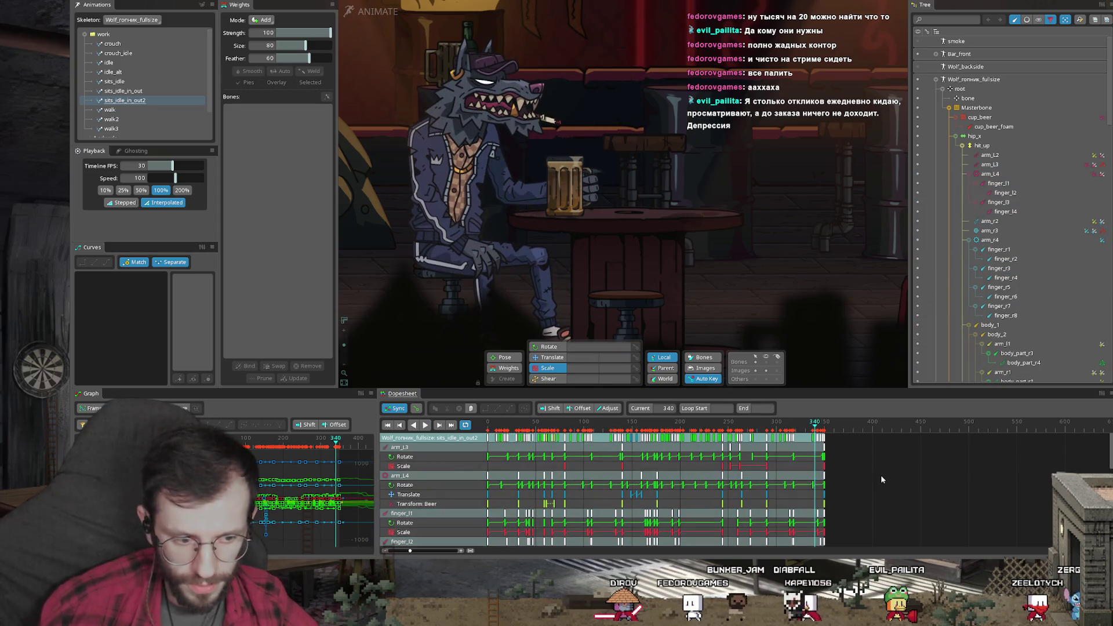
scroll(413, 485, down, 3)
scroll(507, 436, down, 2)
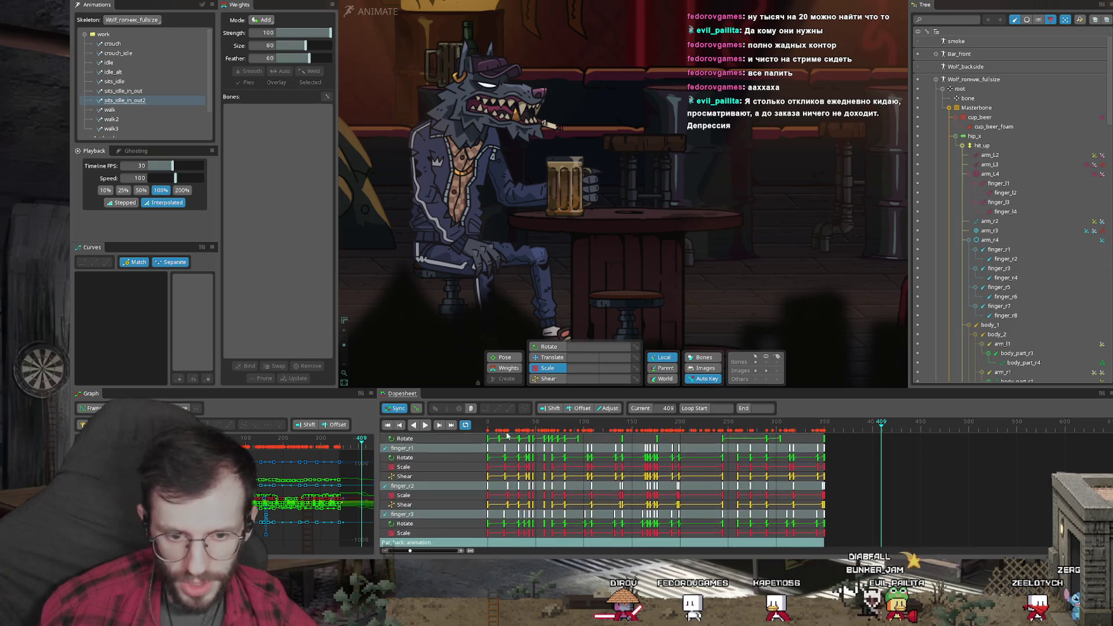
click(465, 424)
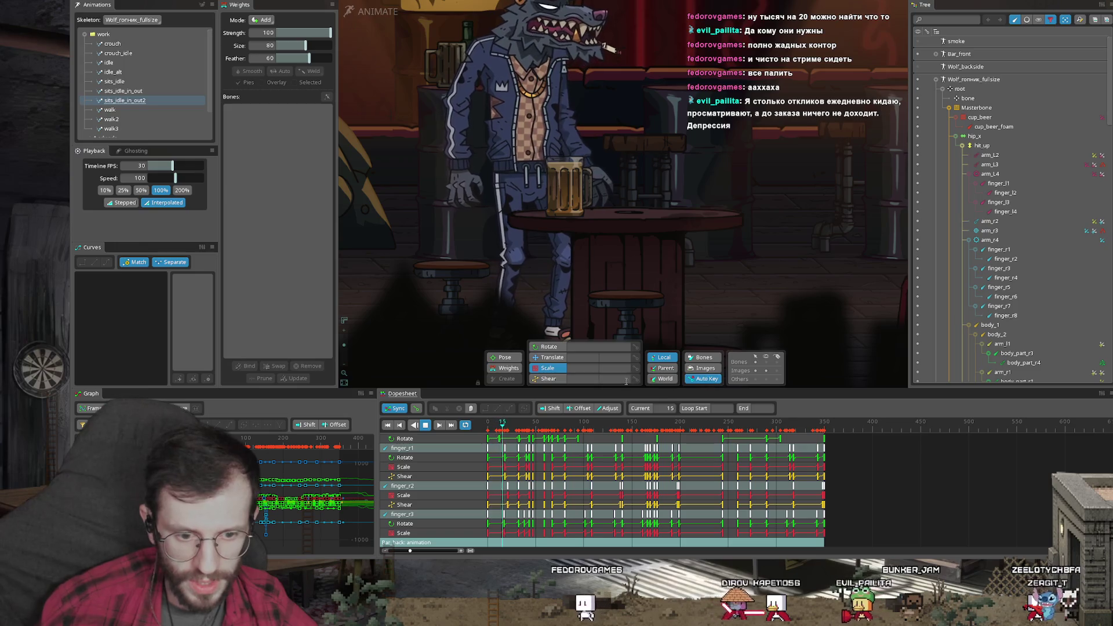
click(597, 316)
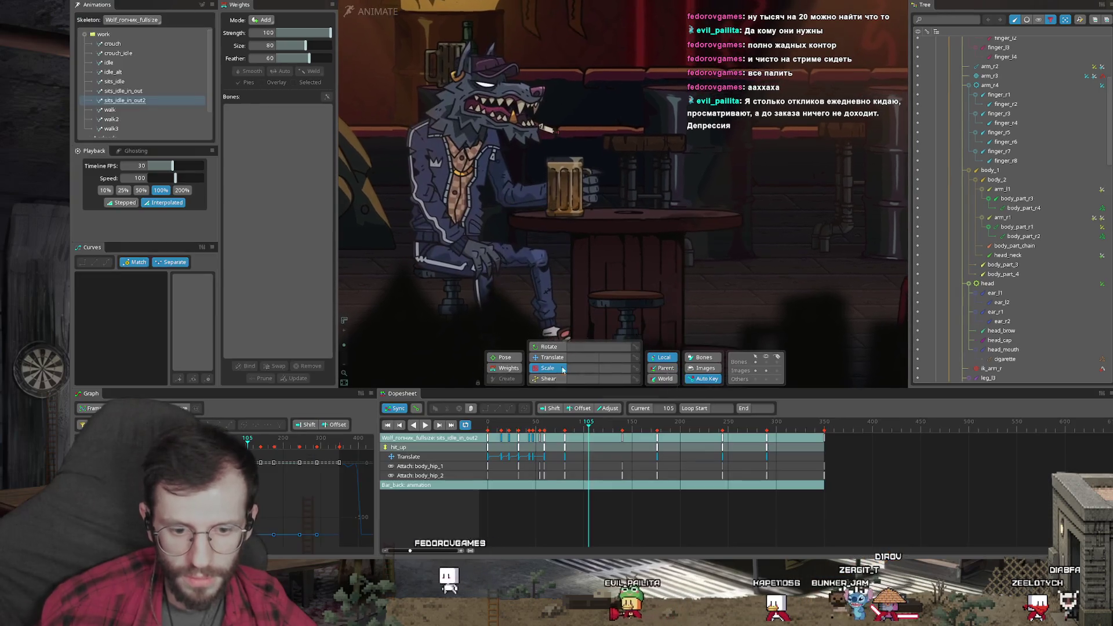
Move to frame 36 deselecting the table, widen the curve graph, then switch to Photoshop
click(511, 424)
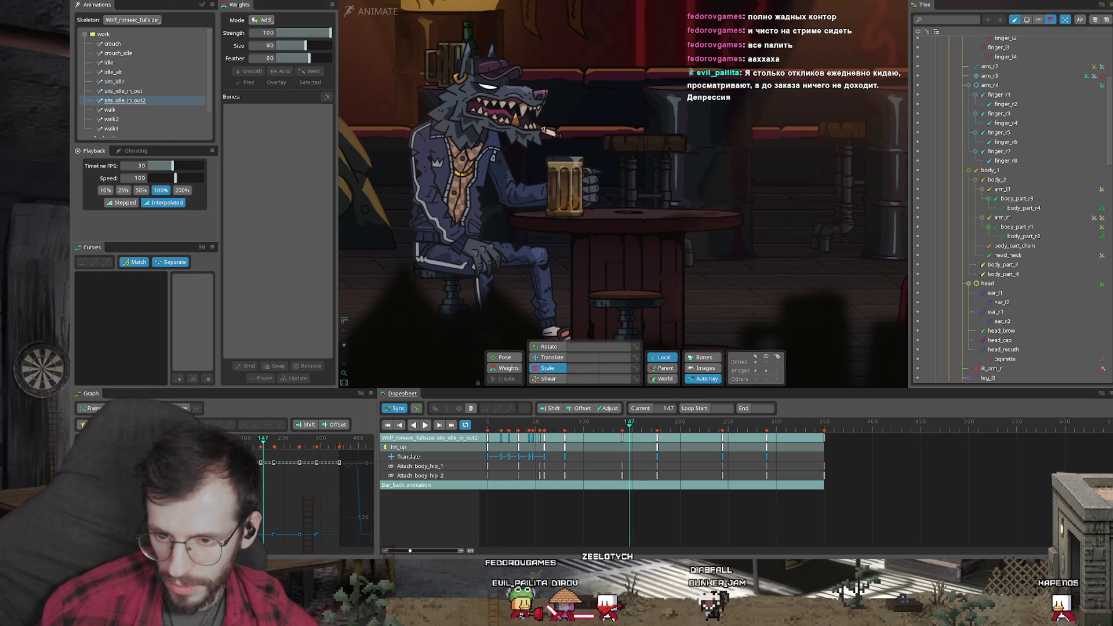
mouse_move(376, 413)
mouse_down()
mouse_move(414, 410)
mouse_move(387, 411)
mouse_up()
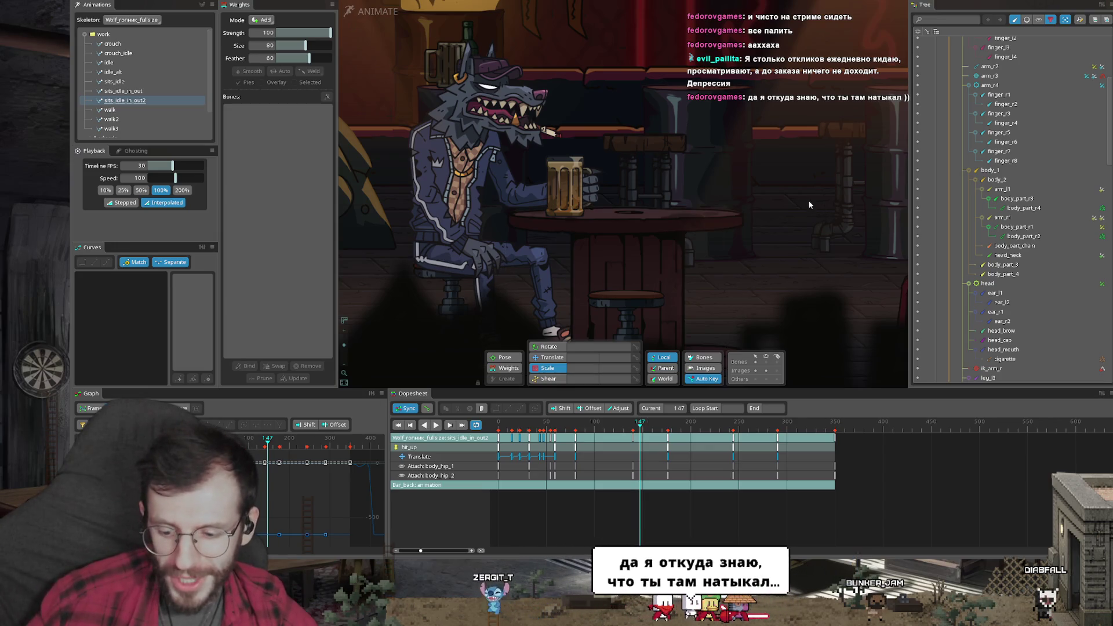
key(alt+Tab)
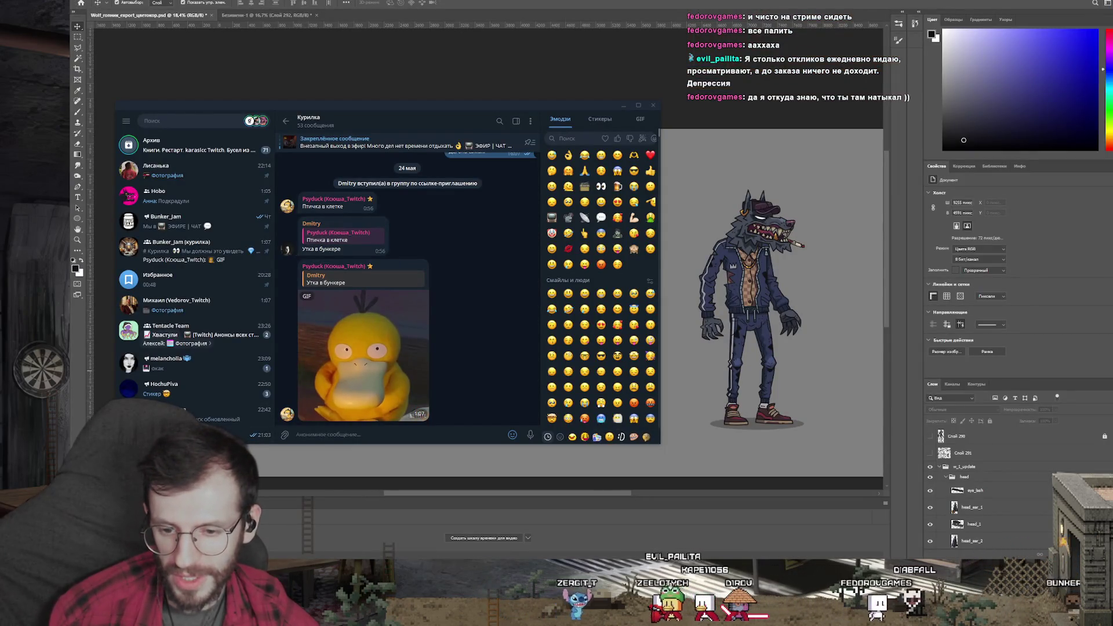
Dismiss the Telegram chat and close the Untitled-1 sprite document without saving
key(super)
click(578, 314)
click(814, 256)
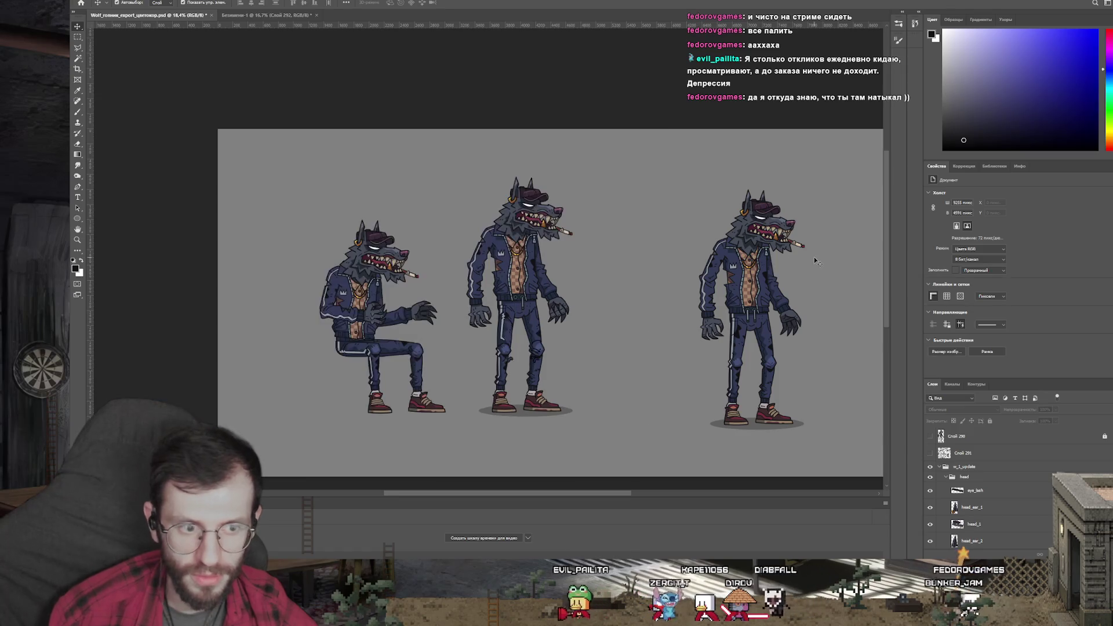
click(296, 15)
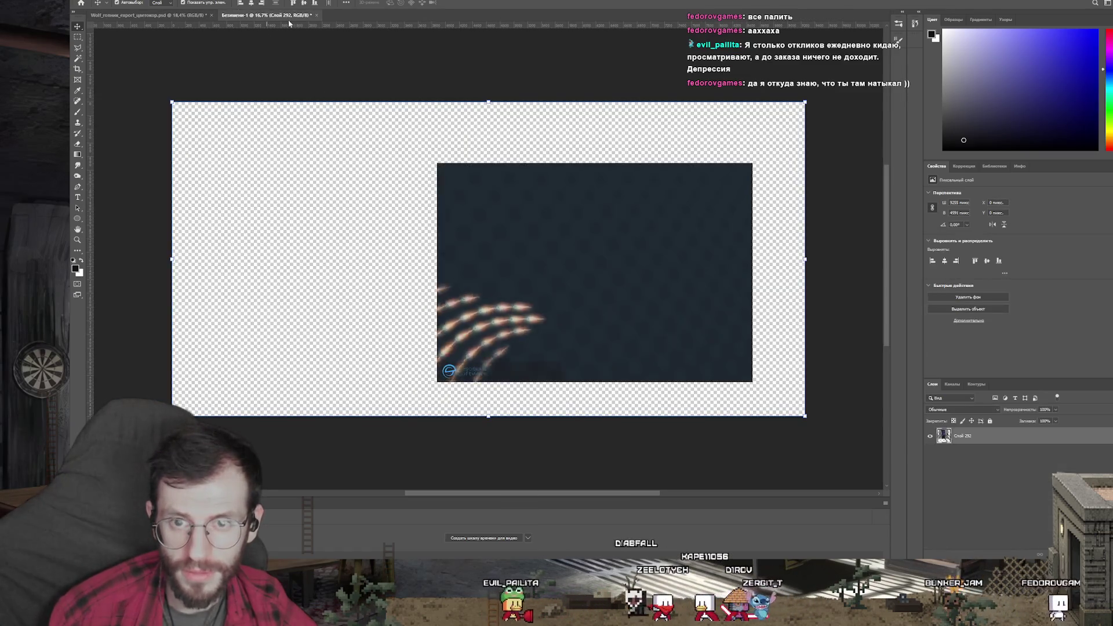
click(319, 16)
click(629, 197)
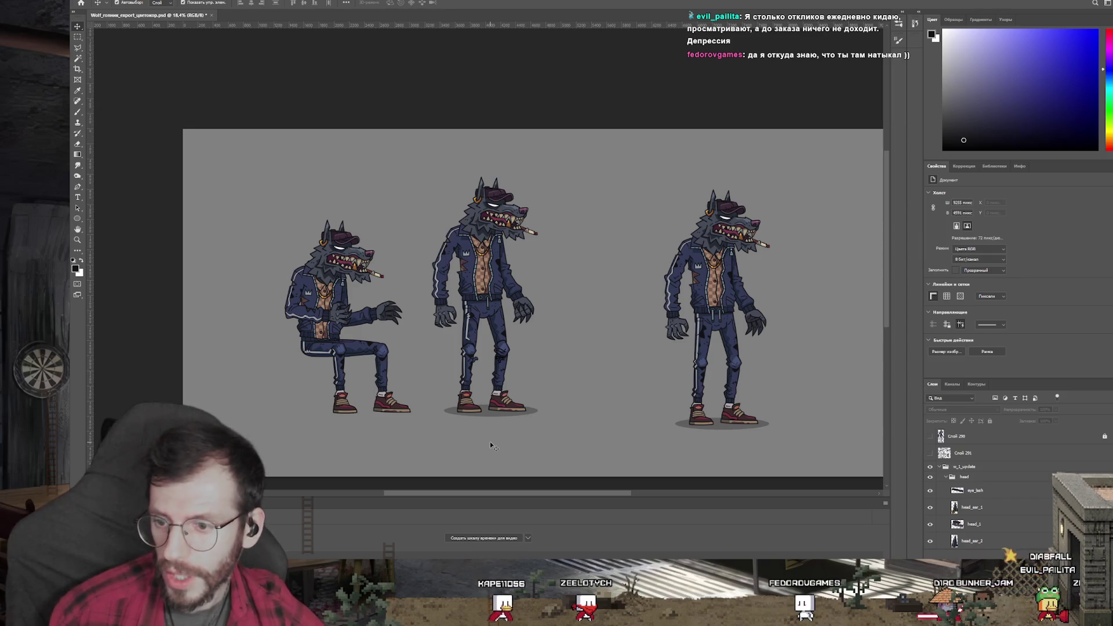
Select a wolf leg layer and the middle wolf's eye_lash layer, then deselect it
click(513, 415)
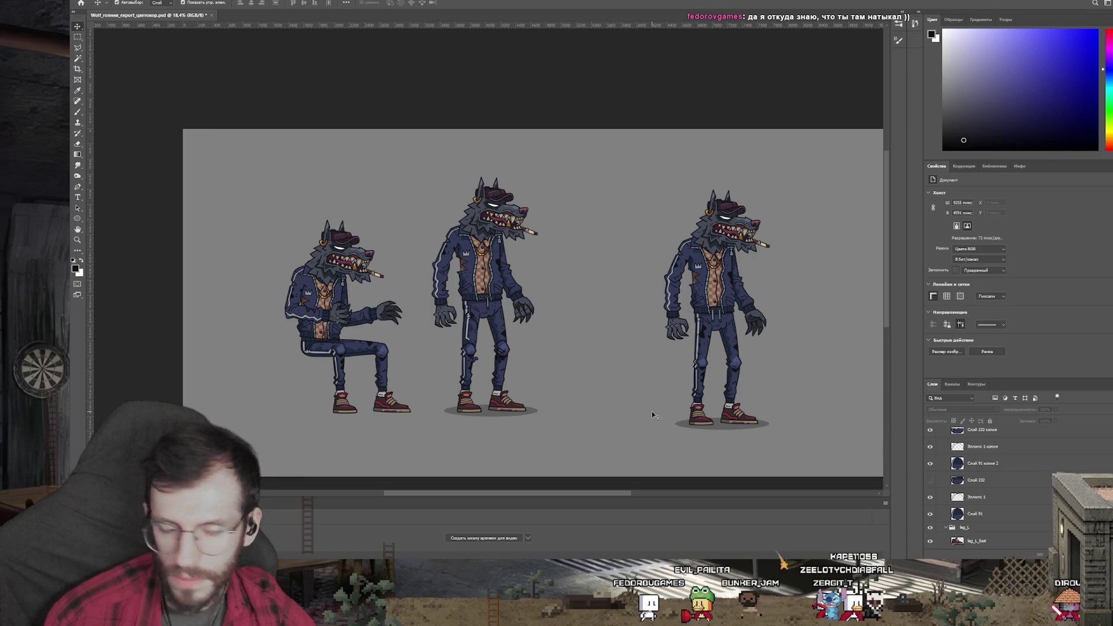
scroll(983, 487, down, 5)
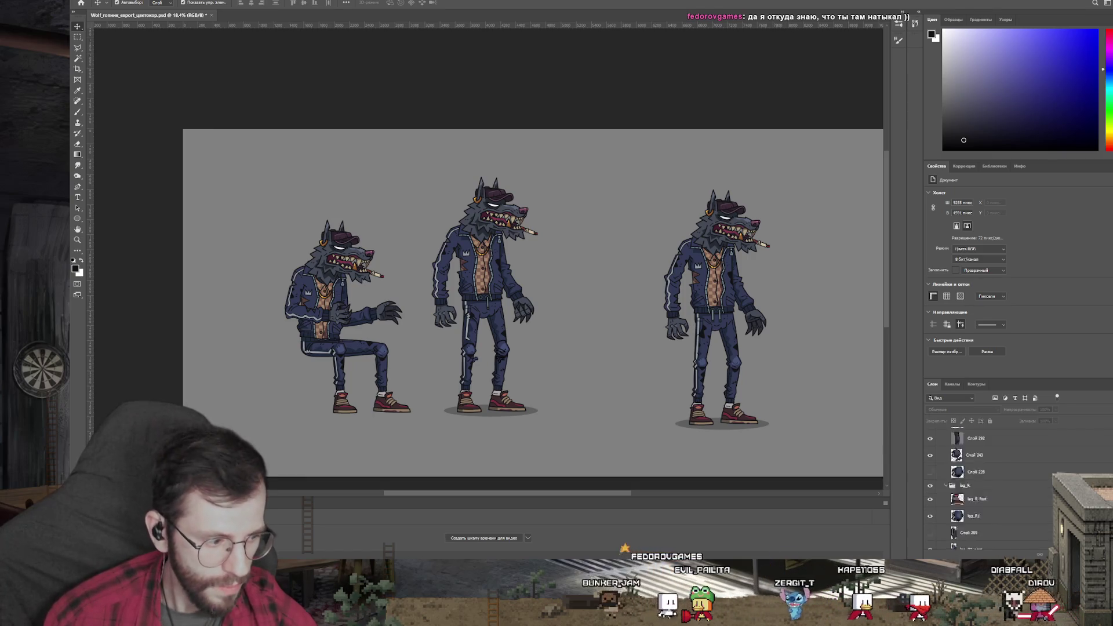
scroll(982, 491, down, 3)
click(992, 492)
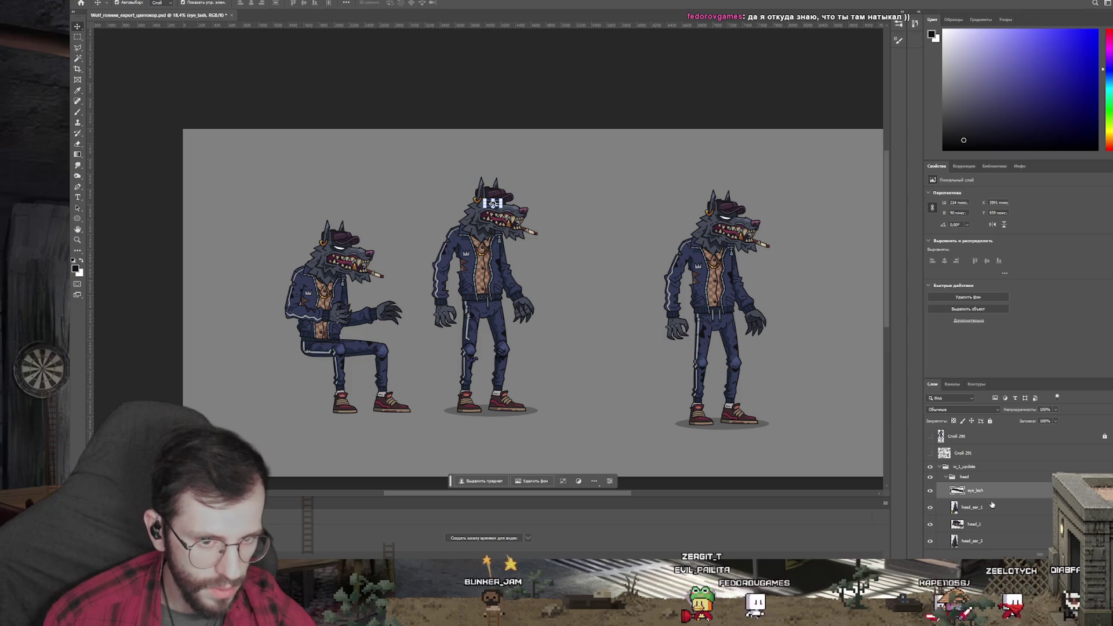
click(586, 413)
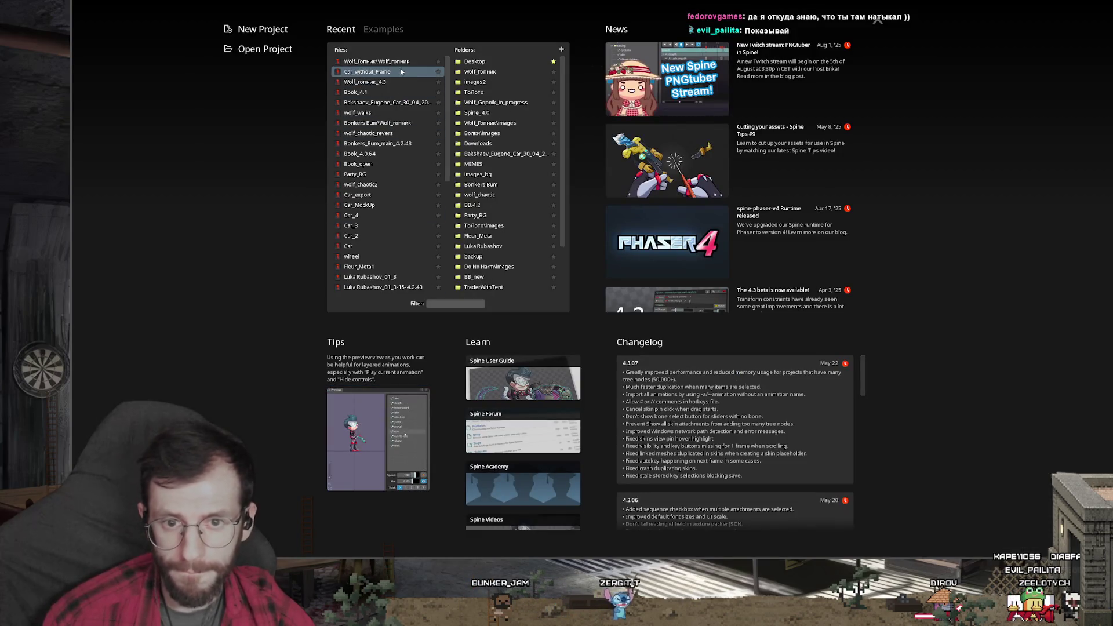
Open the wolf bar project from Recent files and select the leg_r2 bone
click(402, 71)
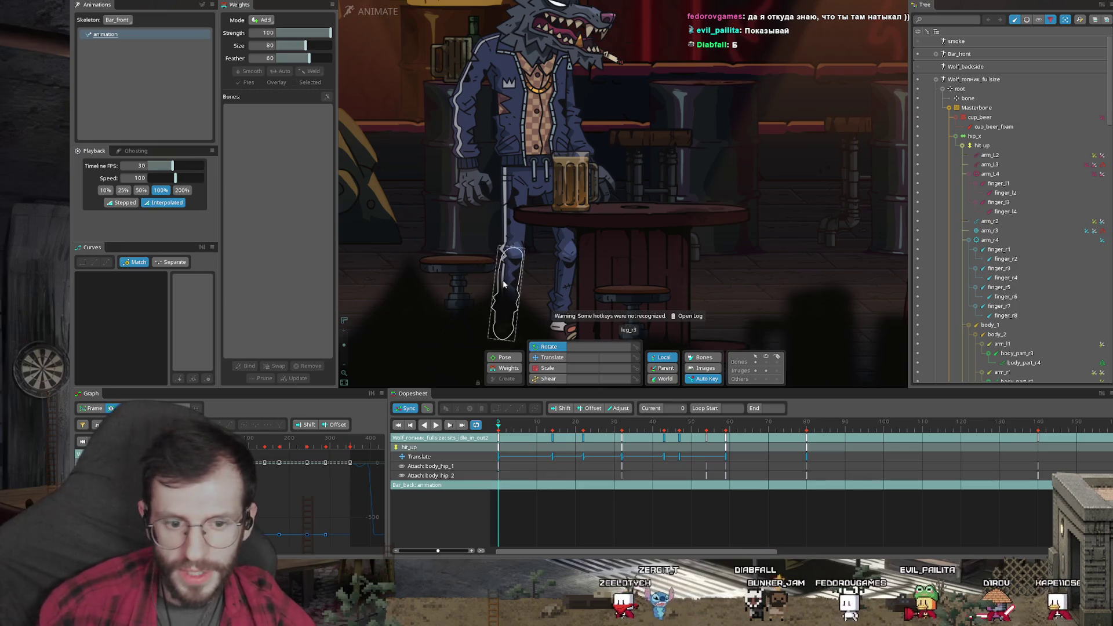
click(514, 235)
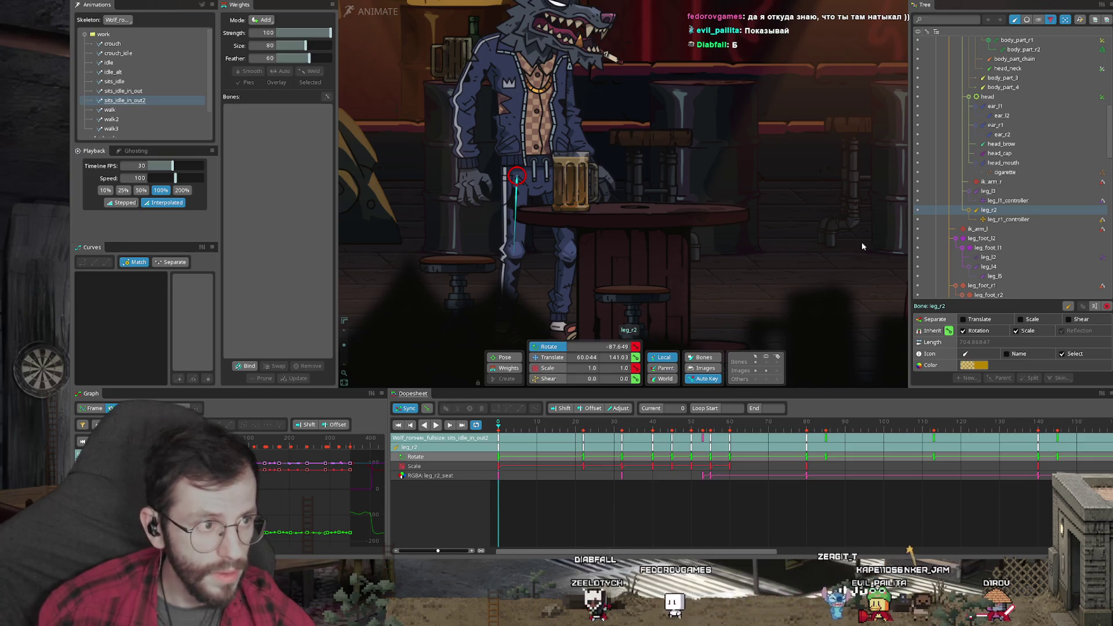
Toggle the skeleton metrics readout, then play the idle animation and stop at frame 82
key(ctrl+m)
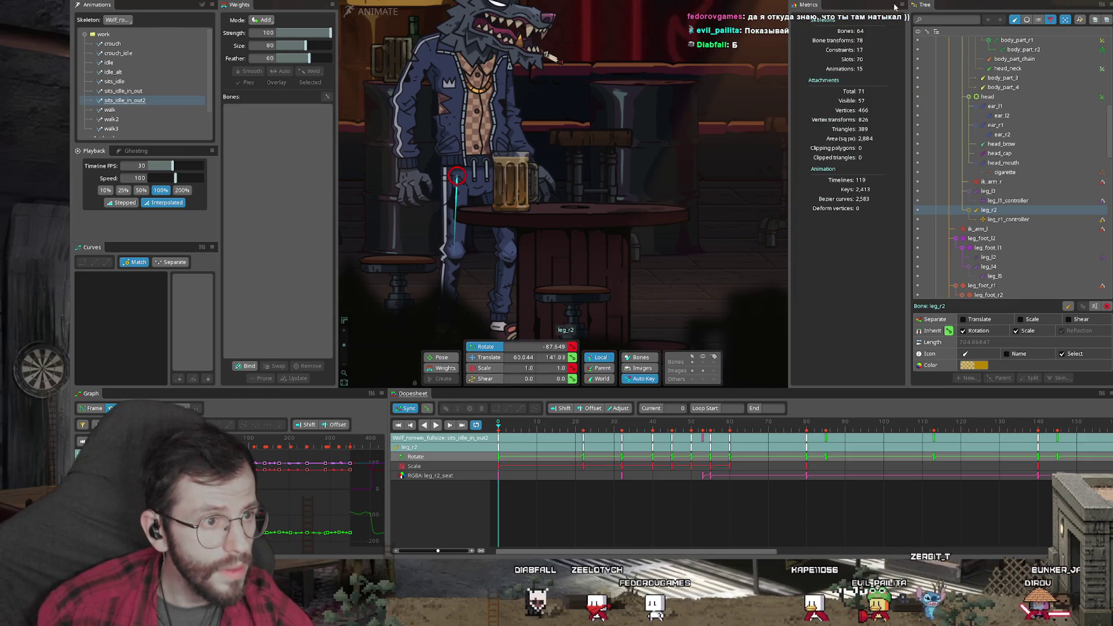
click(893, 16)
click(1040, 5)
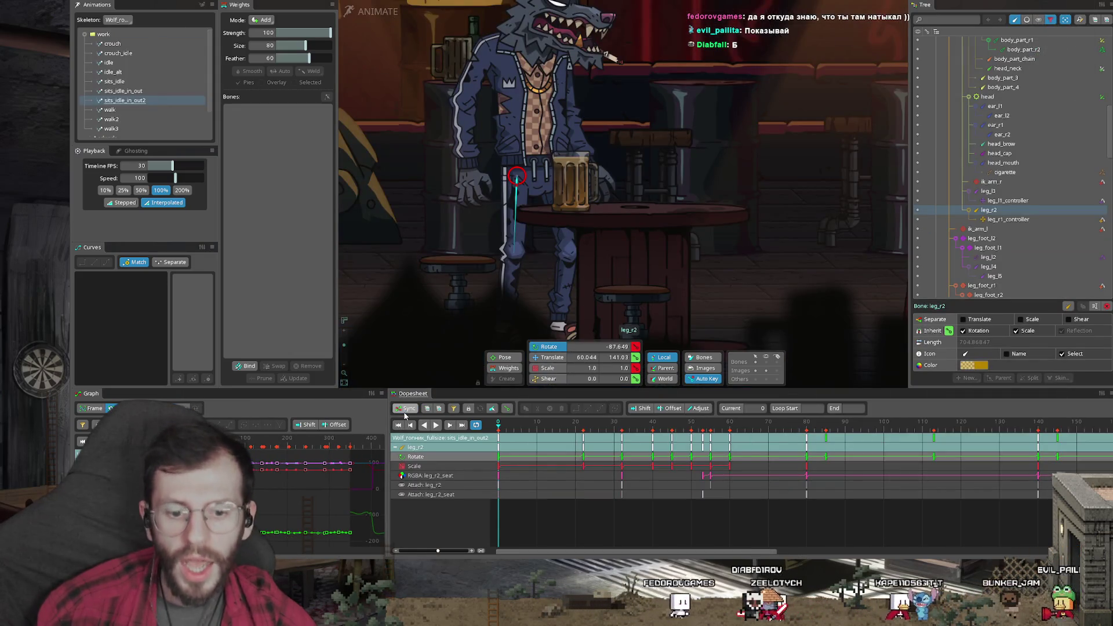
key(space)
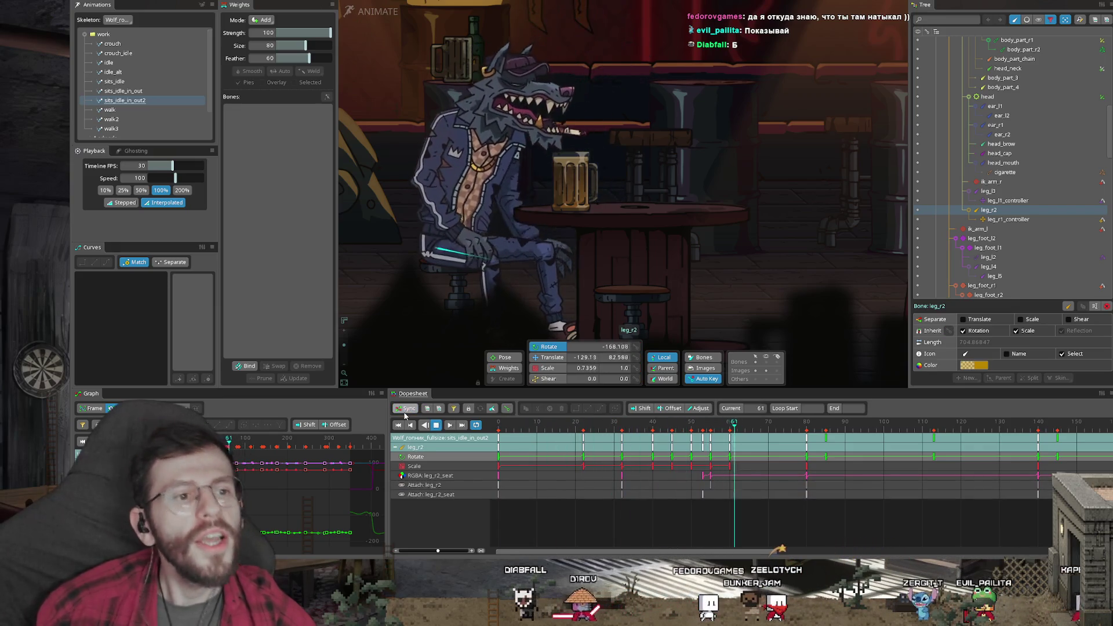
key(space)
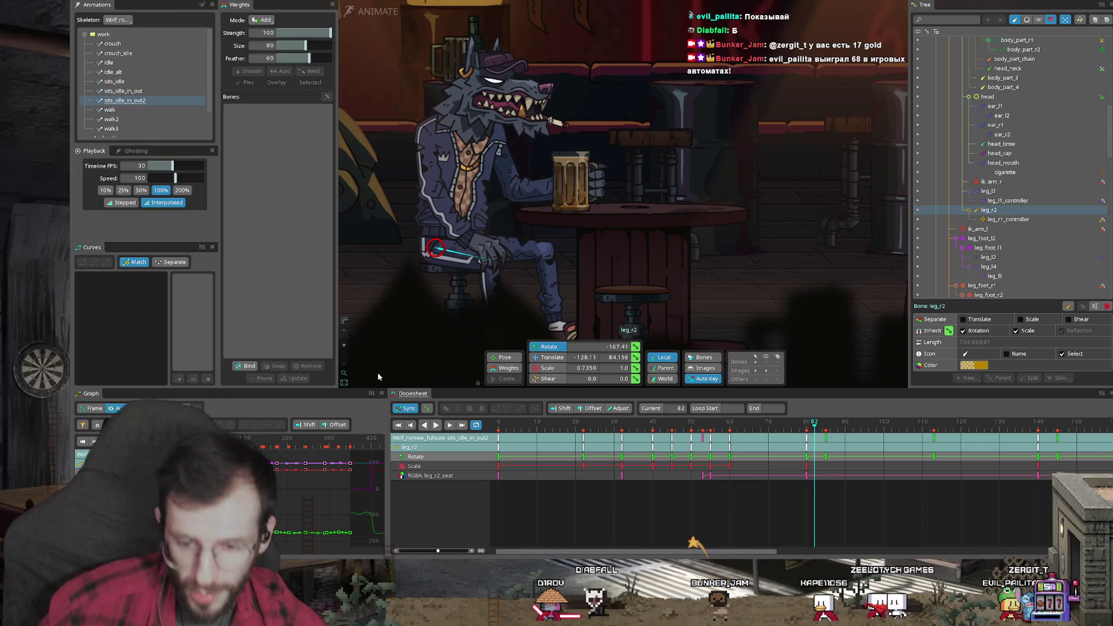
Play through the whole loop watching leg_r2, then stop on frame 47 with the wolf standing
key(space)
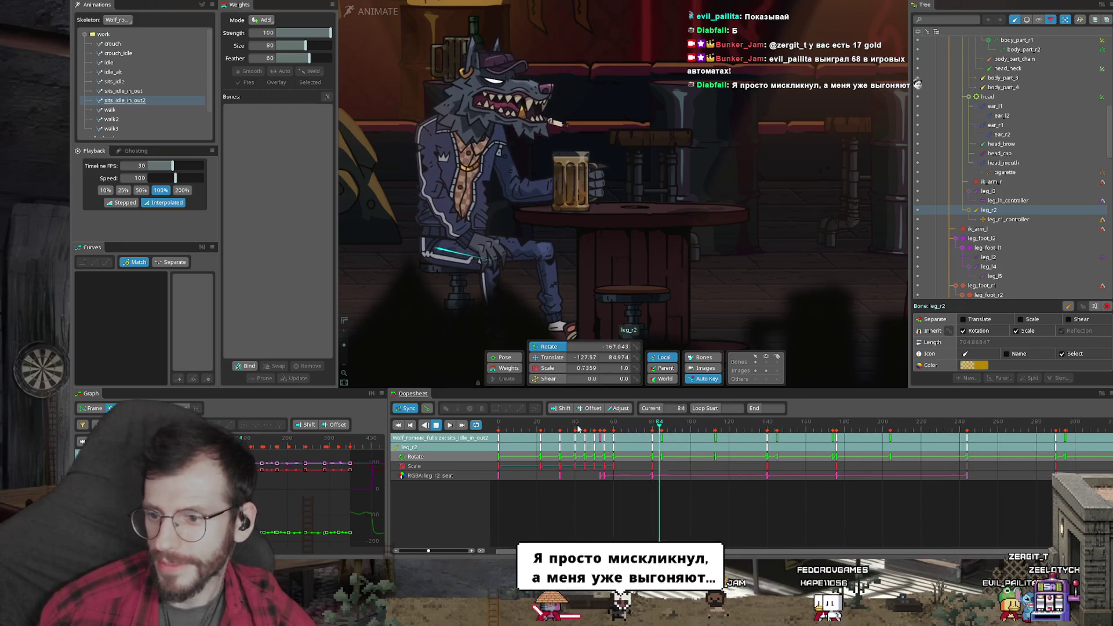
key(space)
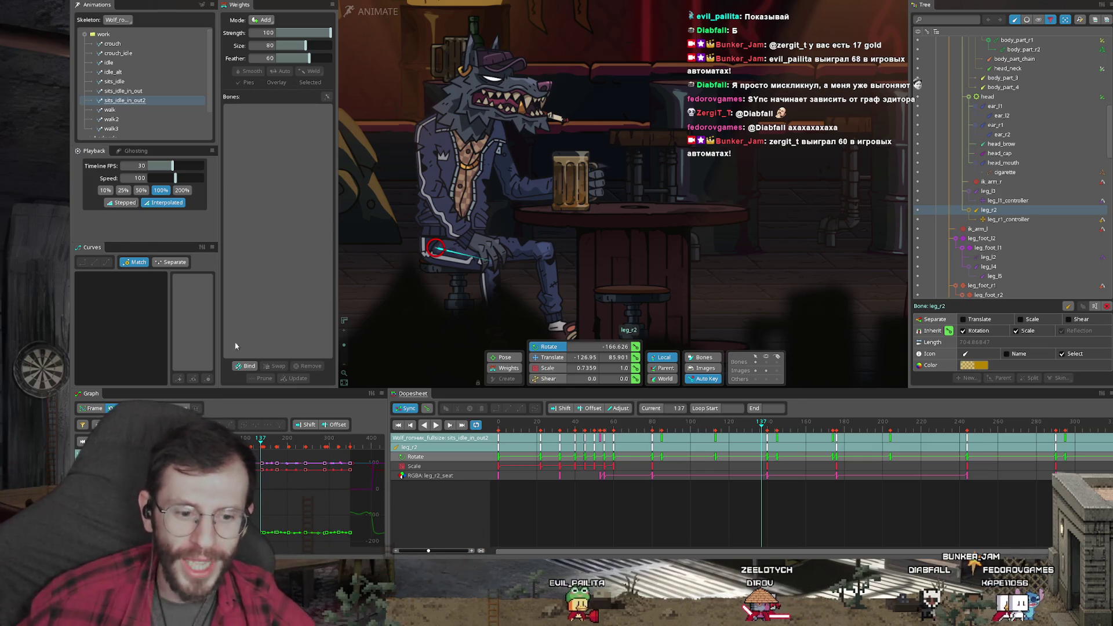
scroll(580, 442, down, 2)
key(space)
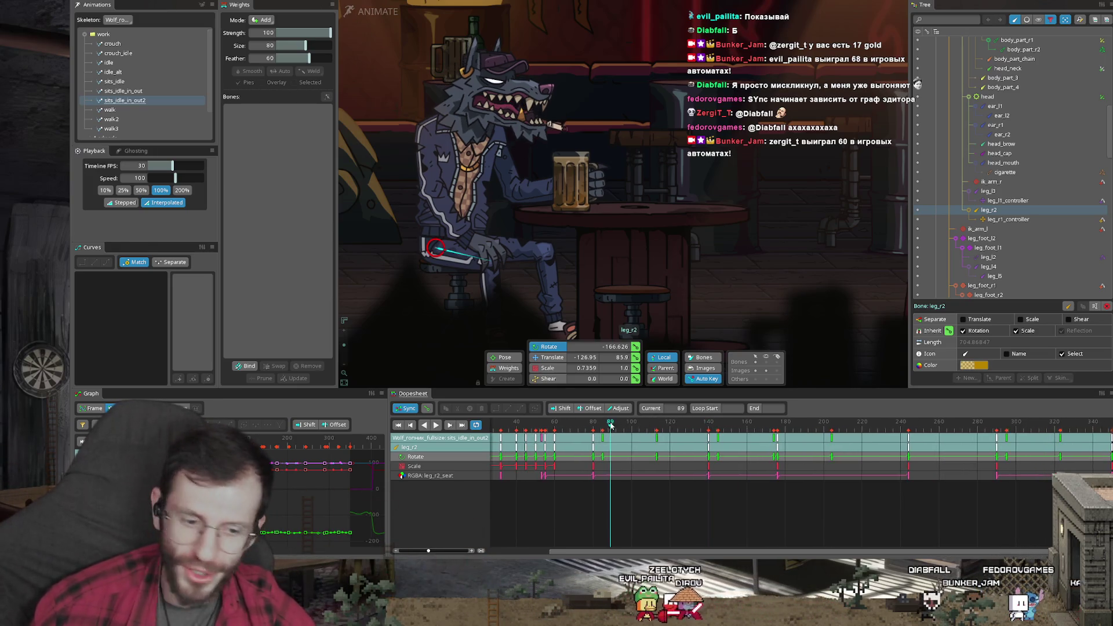
scroll(580, 442, left, 2)
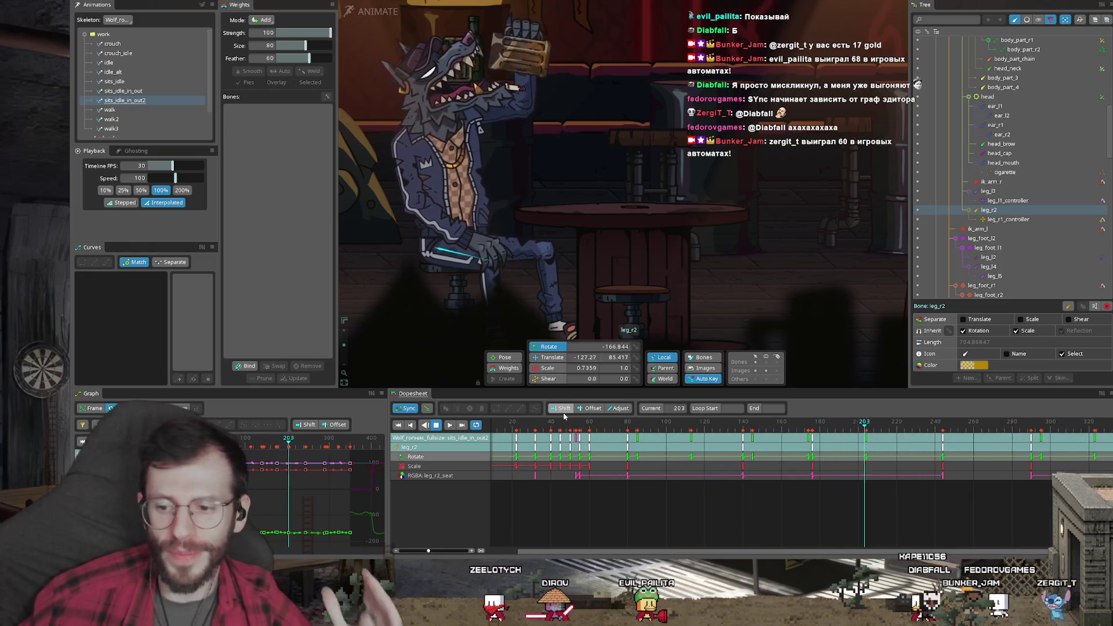
scroll(533, 428, down, 2)
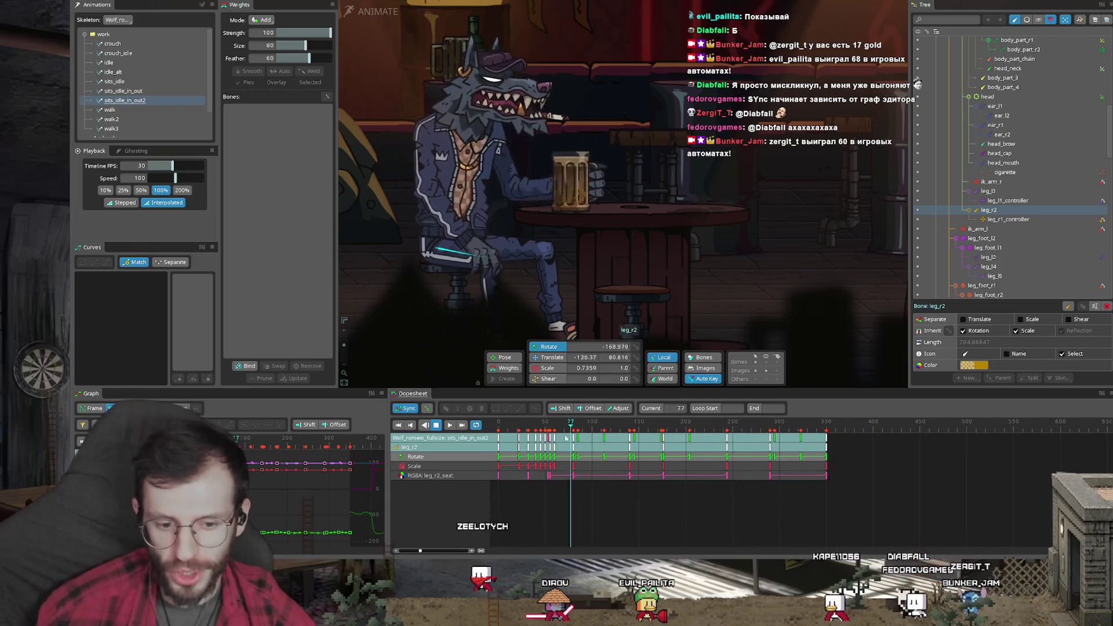
scroll(566, 428, up, 2)
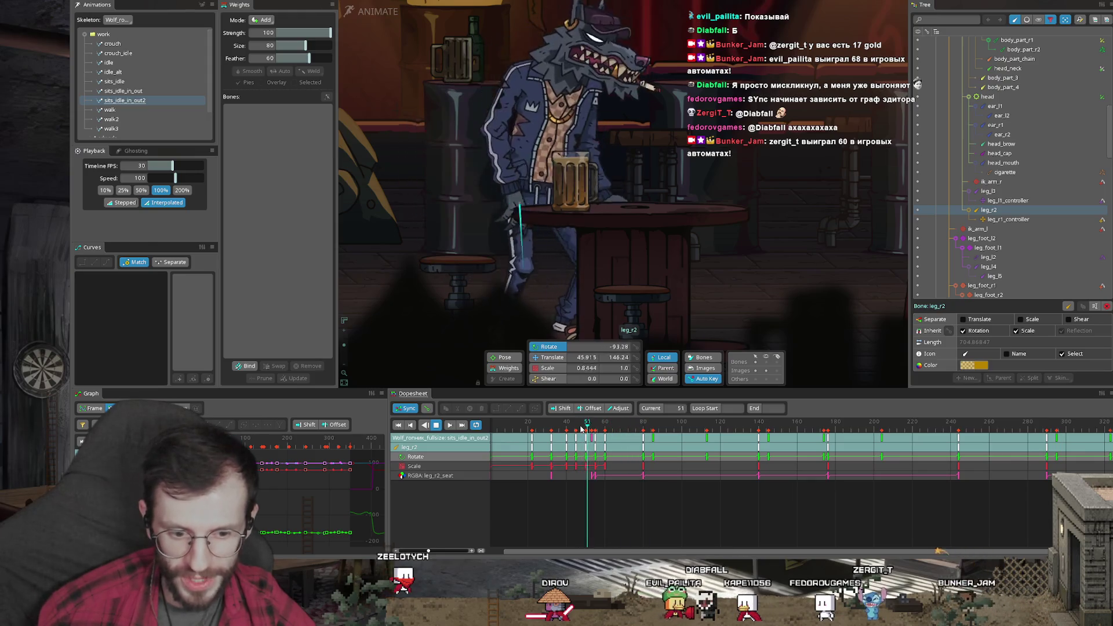
click(581, 426)
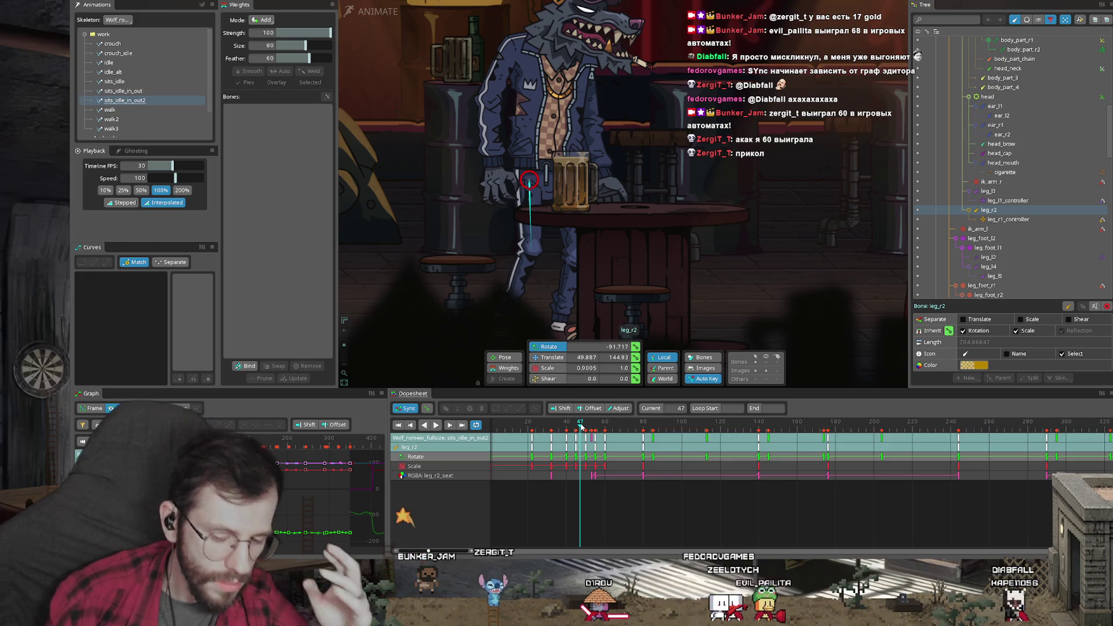
key(space)
key(space)
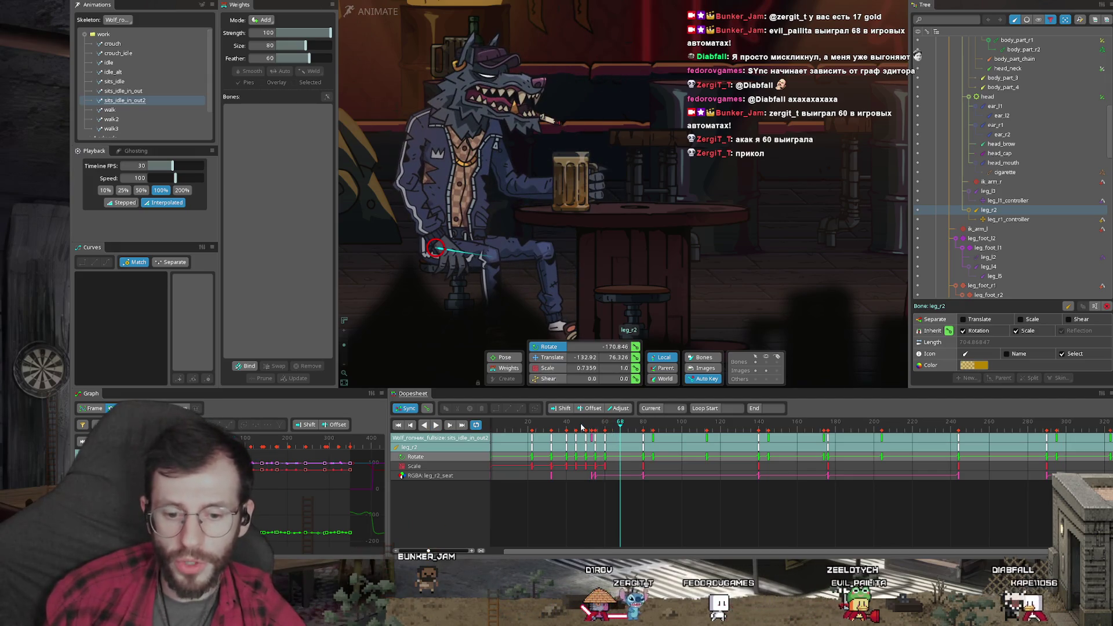
key(space)
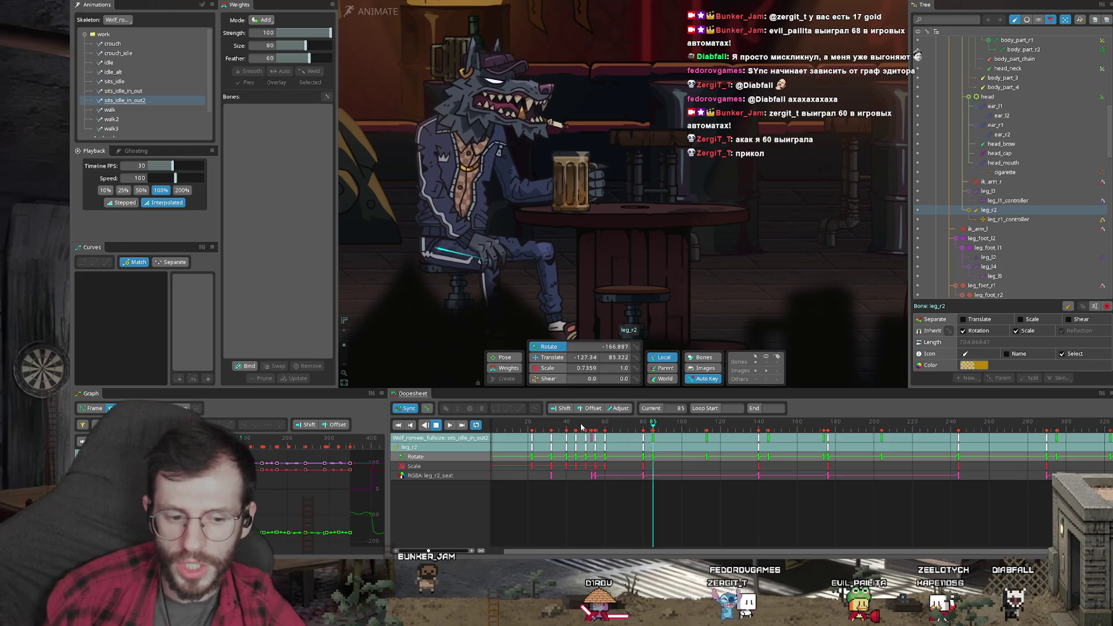
key(space)
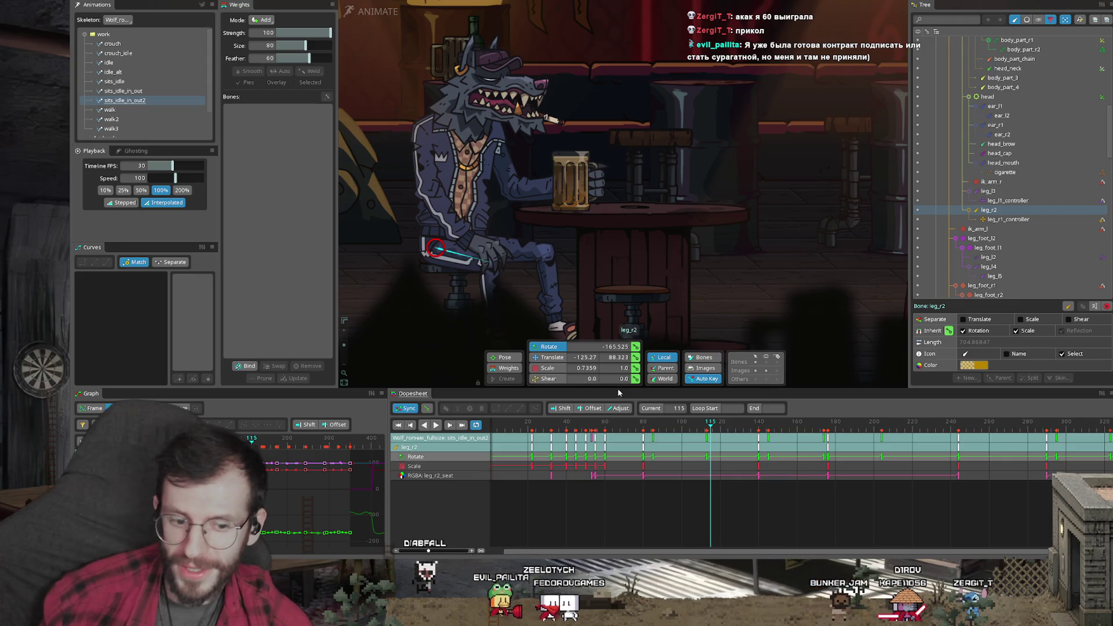
key(space)
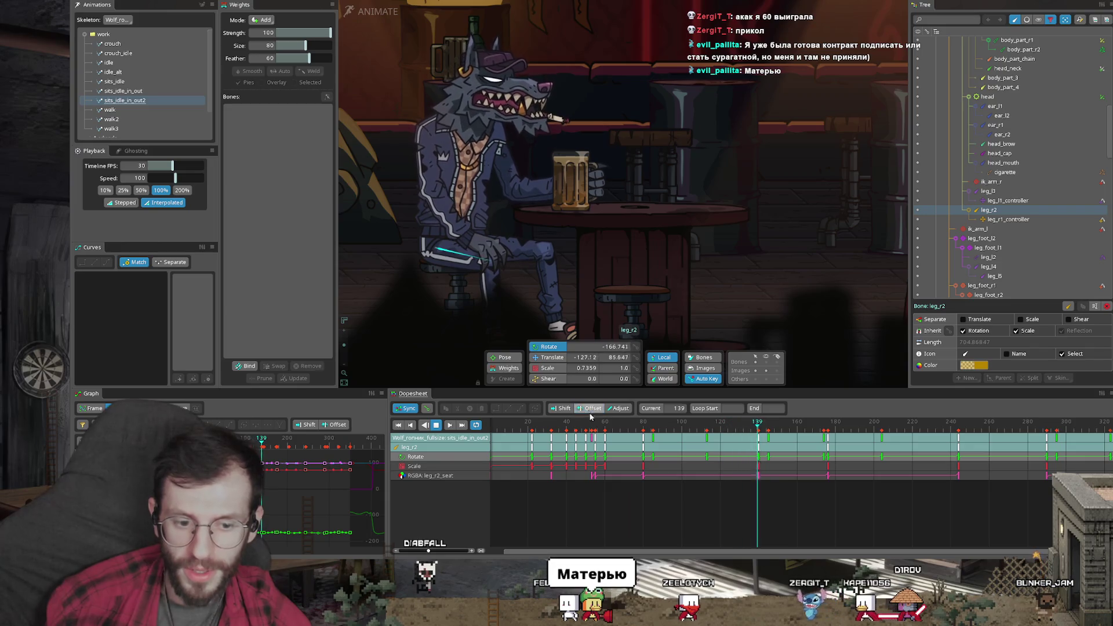
Scrub to frame 55, play and stop at frame 63, then play on and stop again
drag(591, 420, 595, 427)
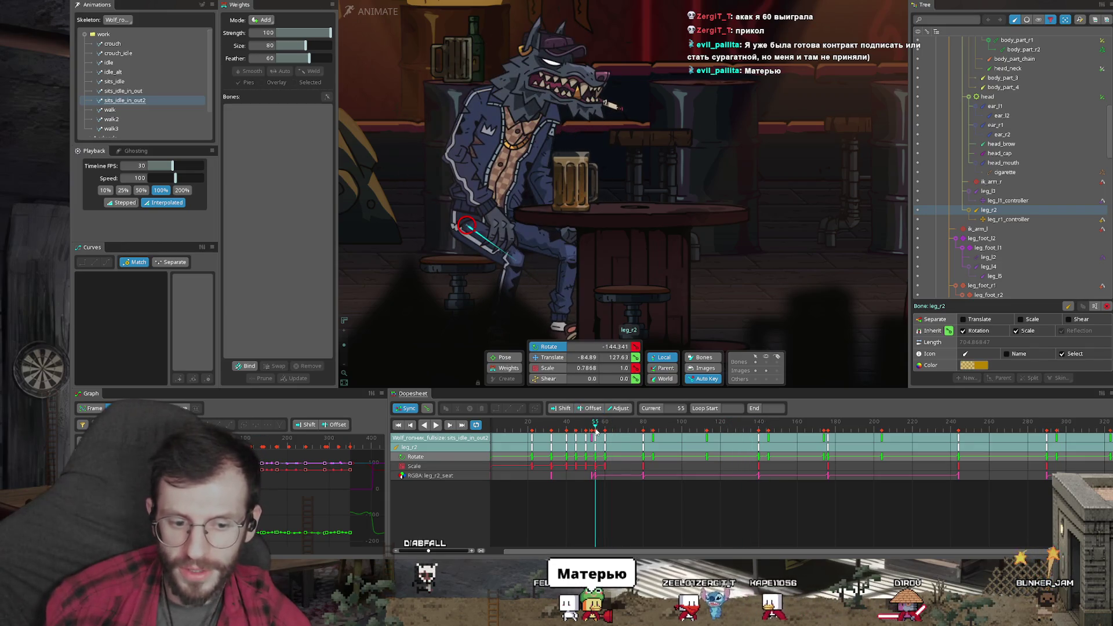
key(space)
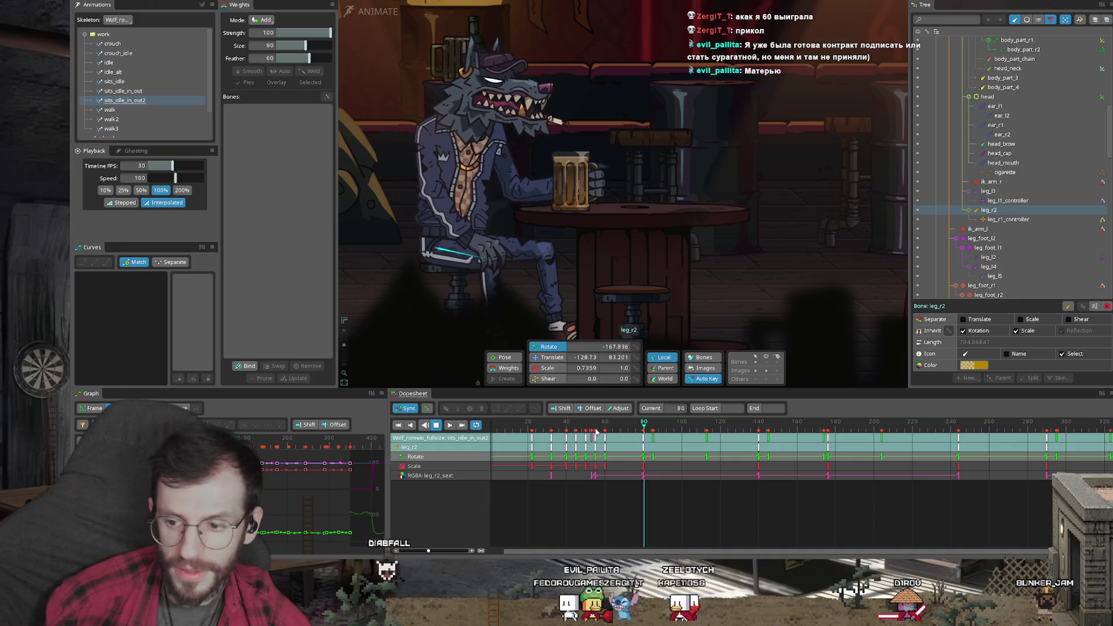
scroll(595, 432, down, 4)
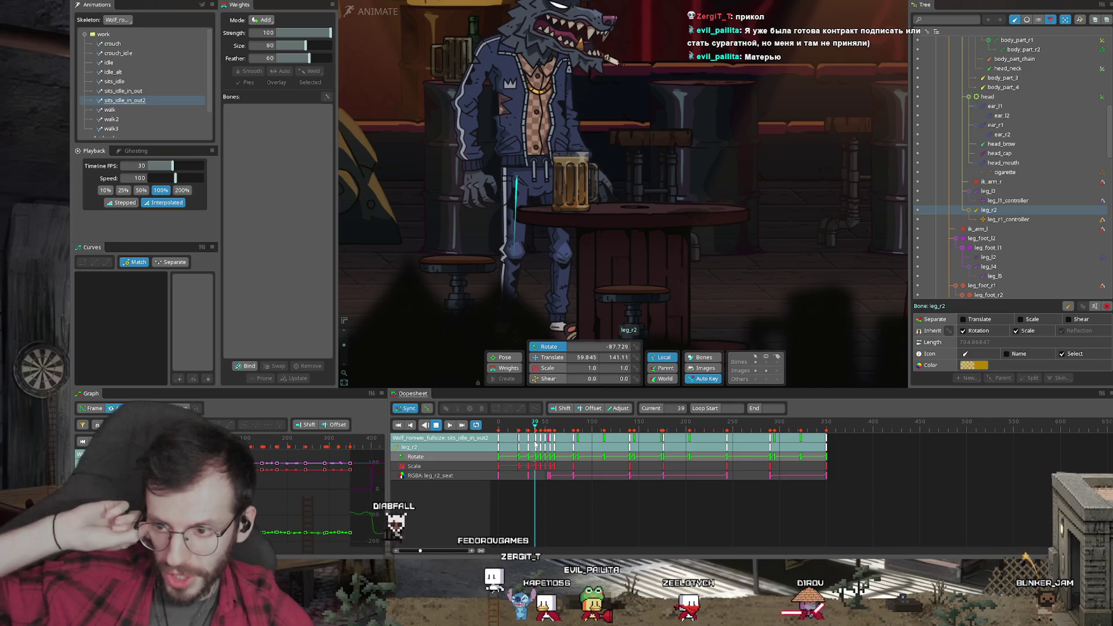
scroll(601, 431, up, 3)
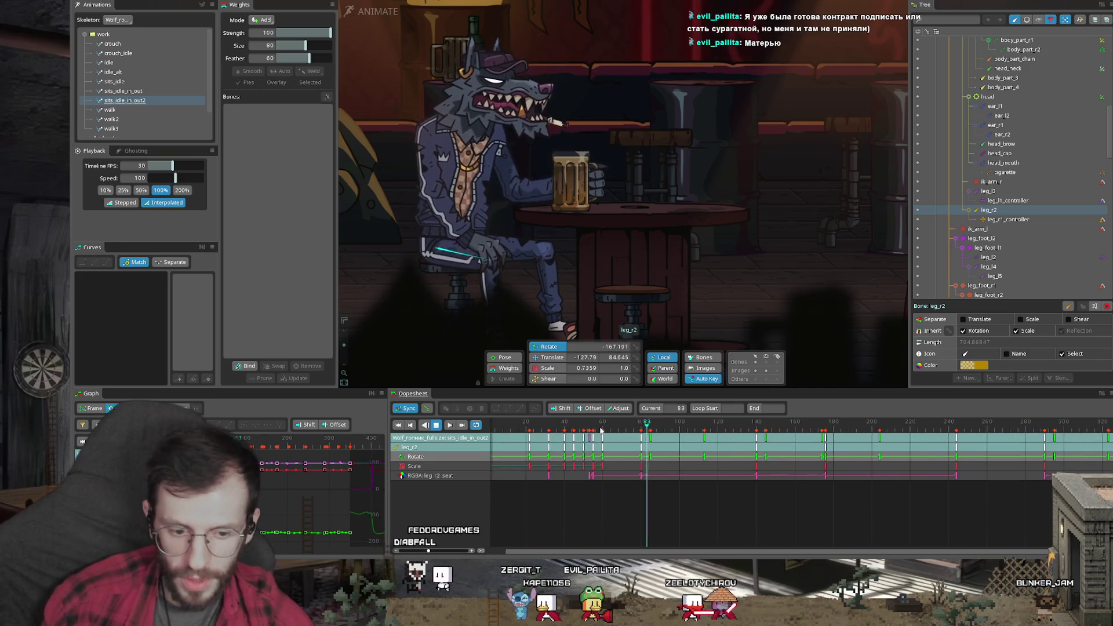
click(609, 424)
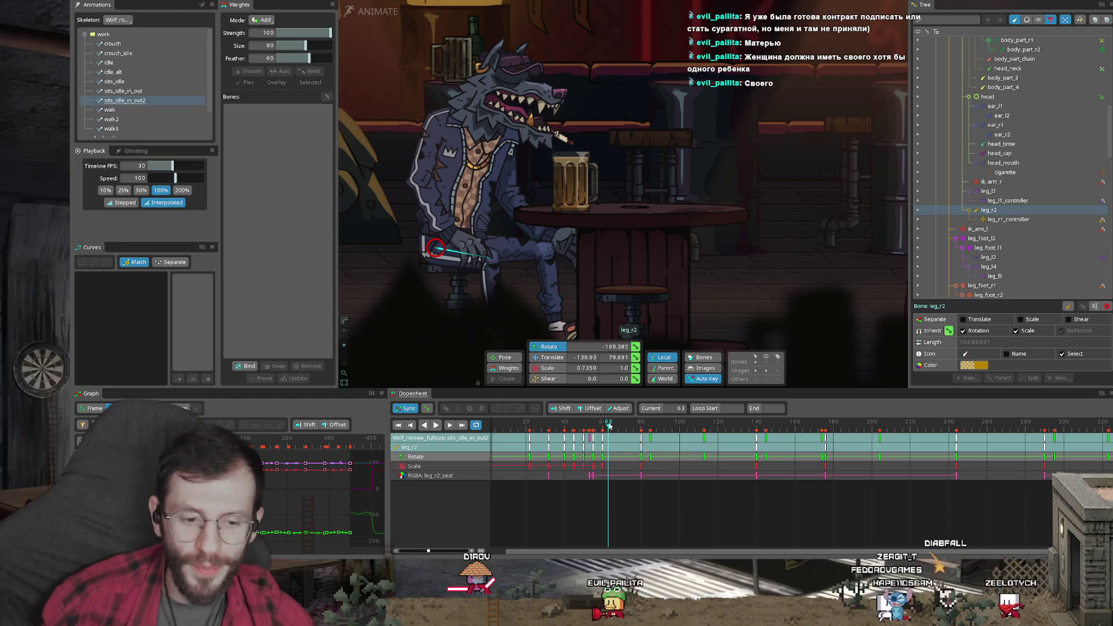
key(space)
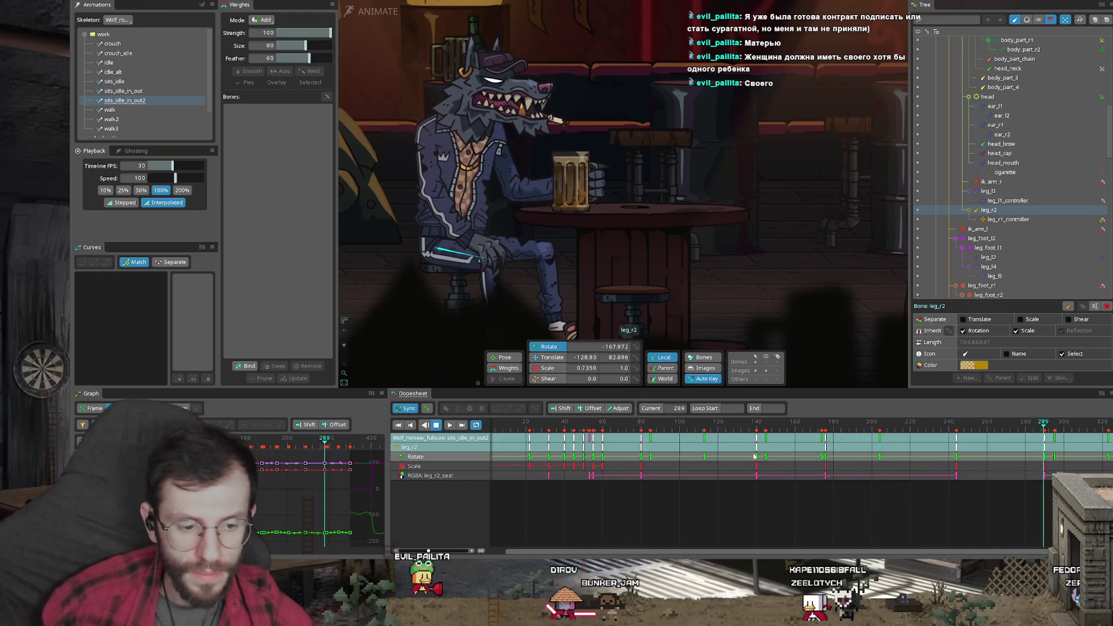
scroll(773, 429, down, 3)
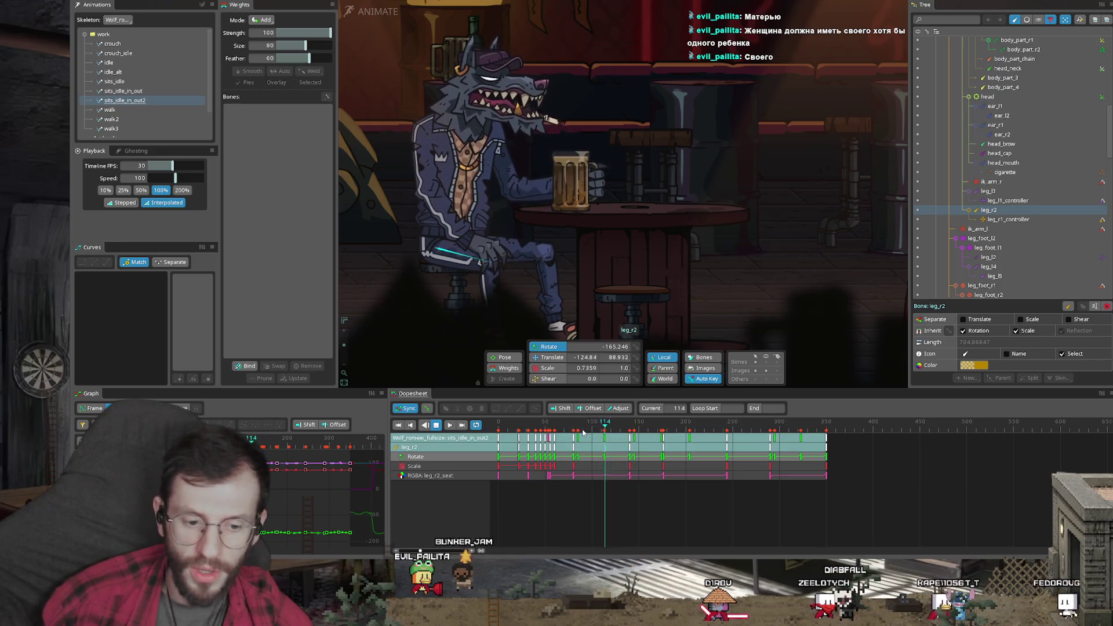
click(566, 424)
scroll(613, 430, up, 3)
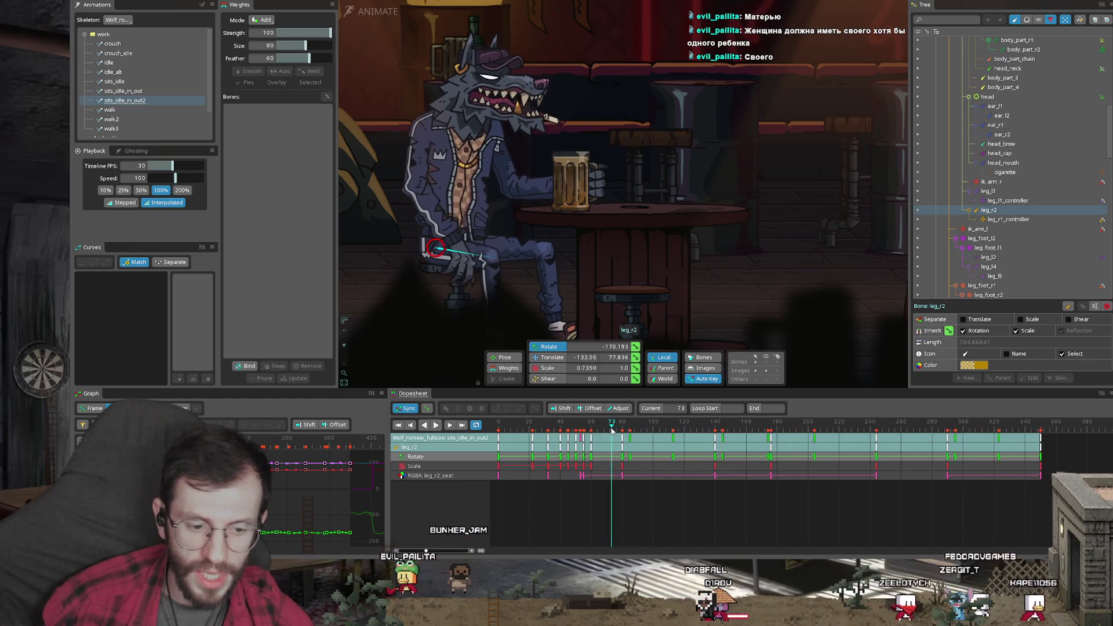
Step through frames 113, 80, 92 and 114-115 to inspect leg_r2's keys
click(673, 426)
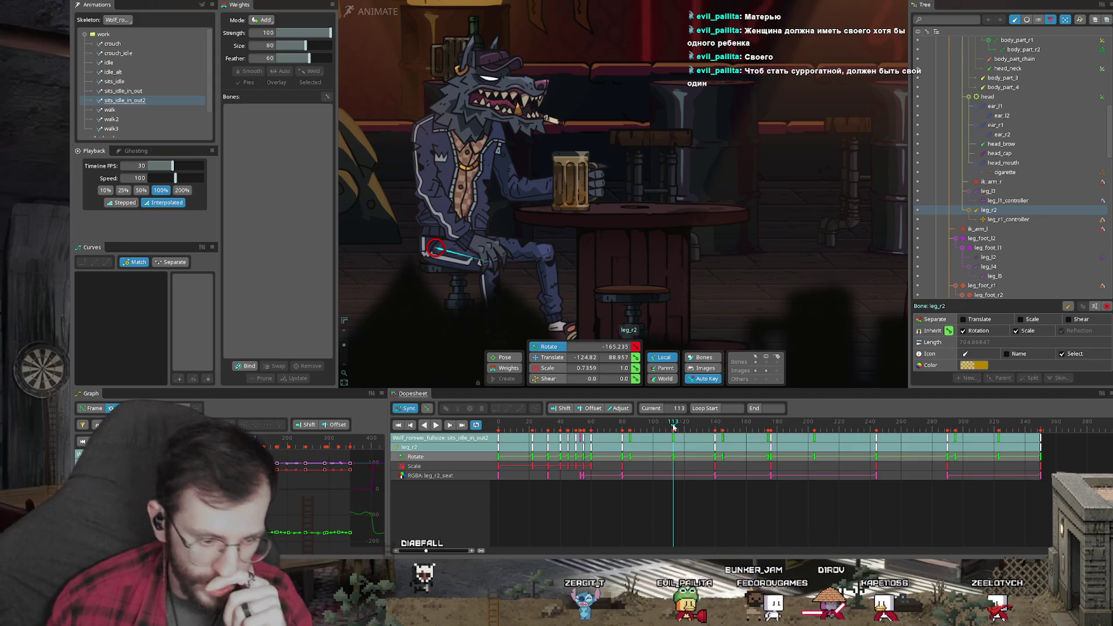
drag(674, 426, 619, 425)
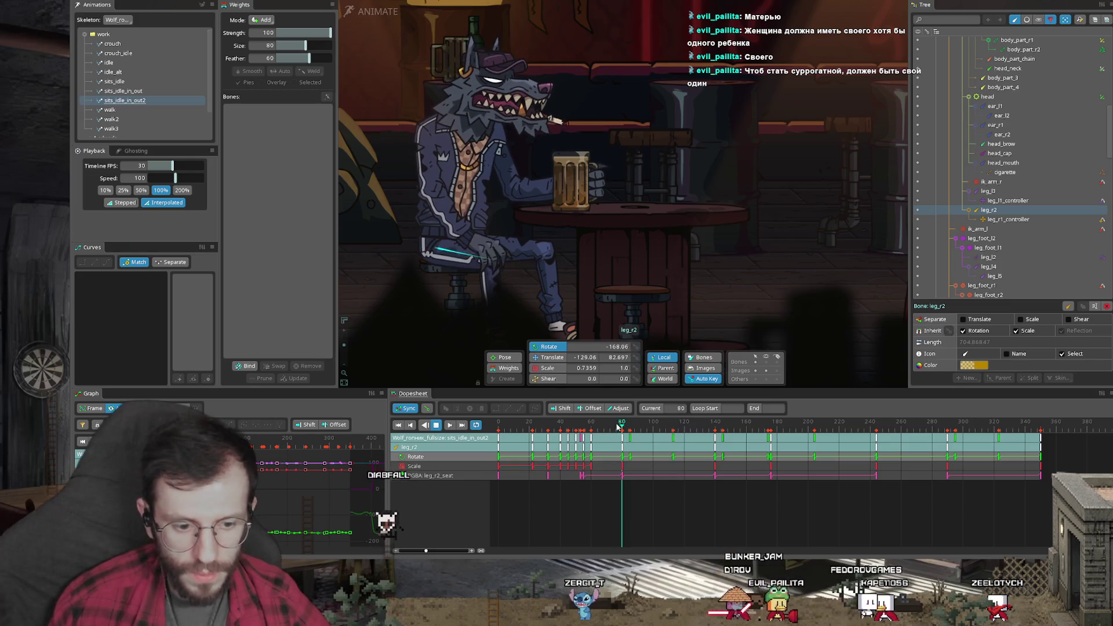
key(Right)
key(Right)
key(Right)
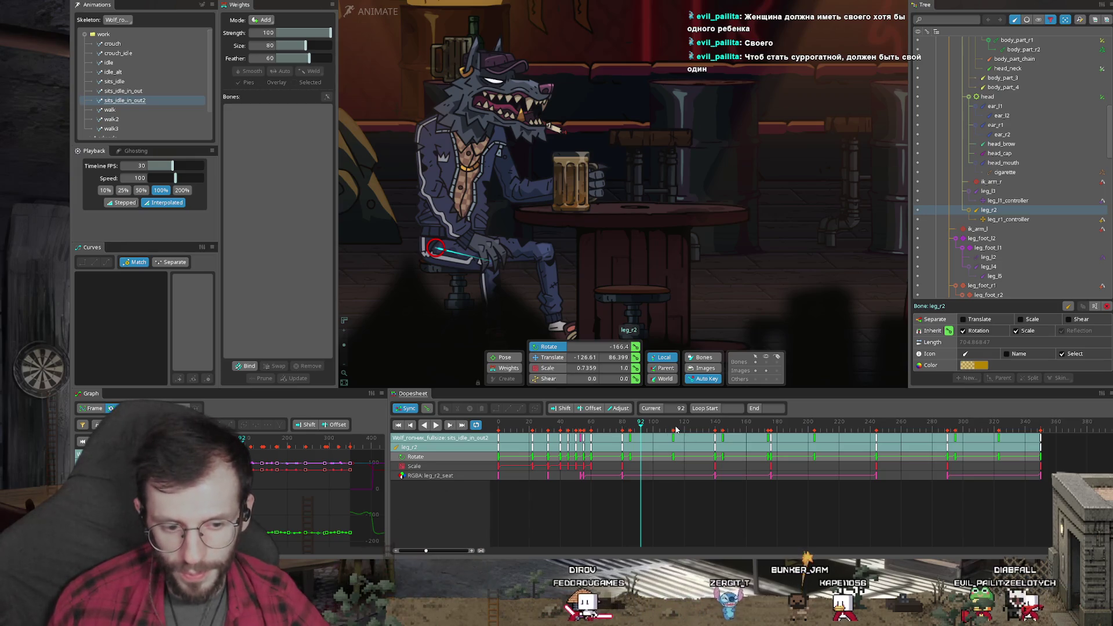
click(675, 430)
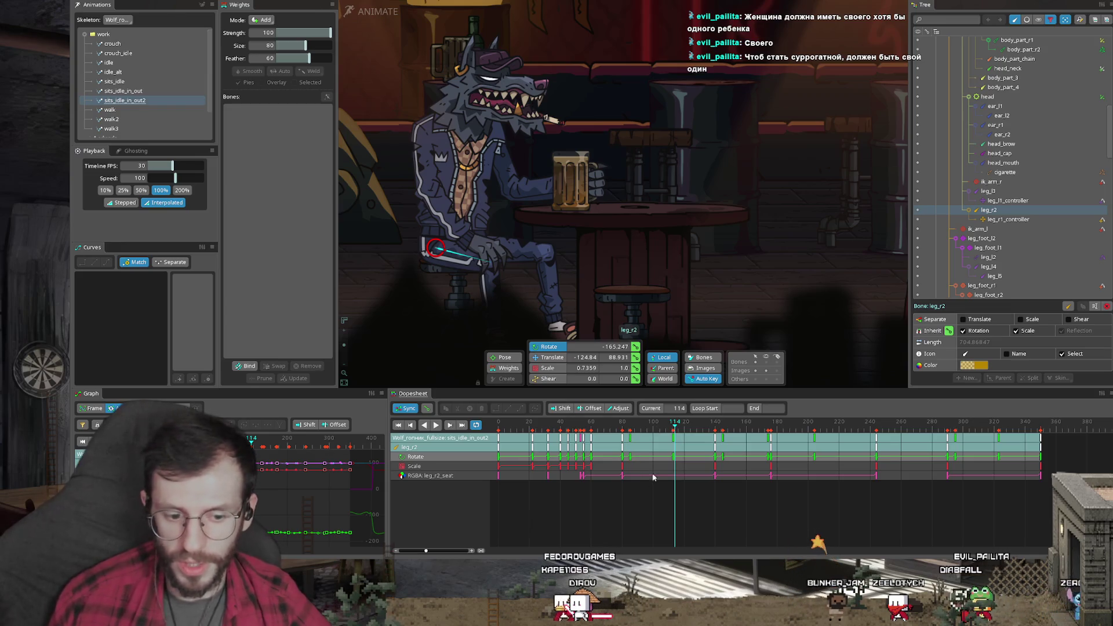
drag(641, 425, 677, 428)
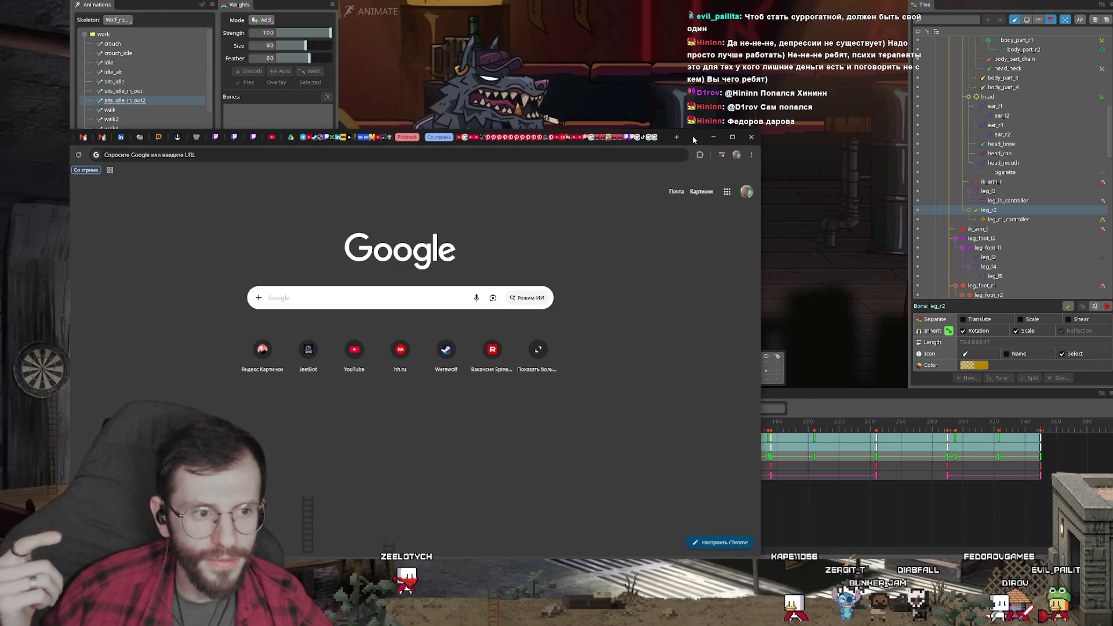
Maximize Chrome, switch to the YouTube MAPHRA Doomed cover, dismiss Yandex Music and go fullscreen
double_click(694, 137)
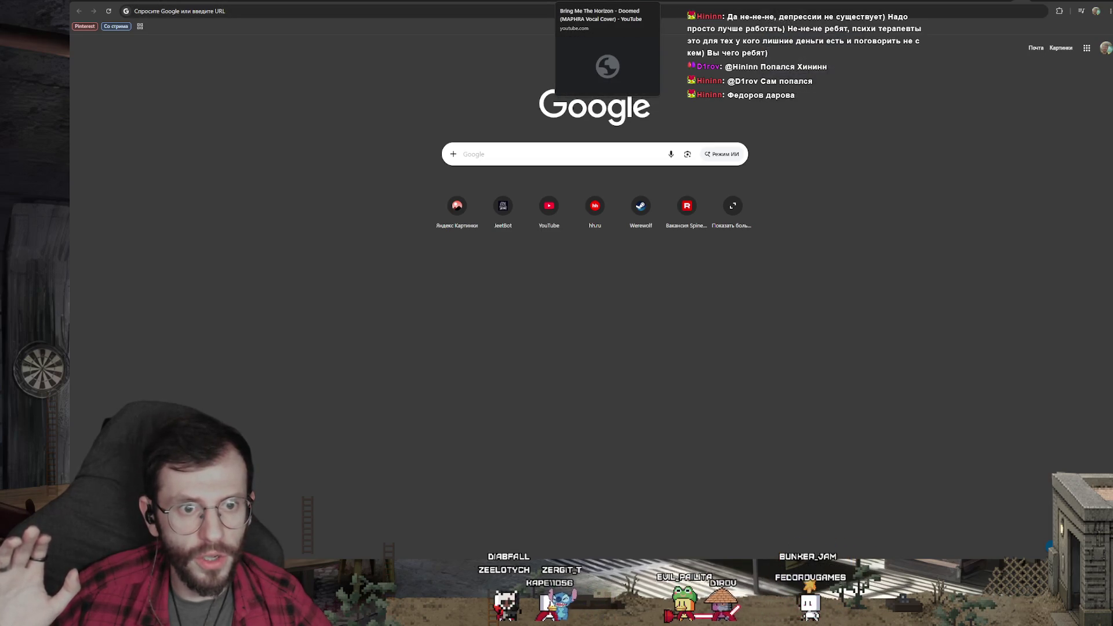
click(601, 3)
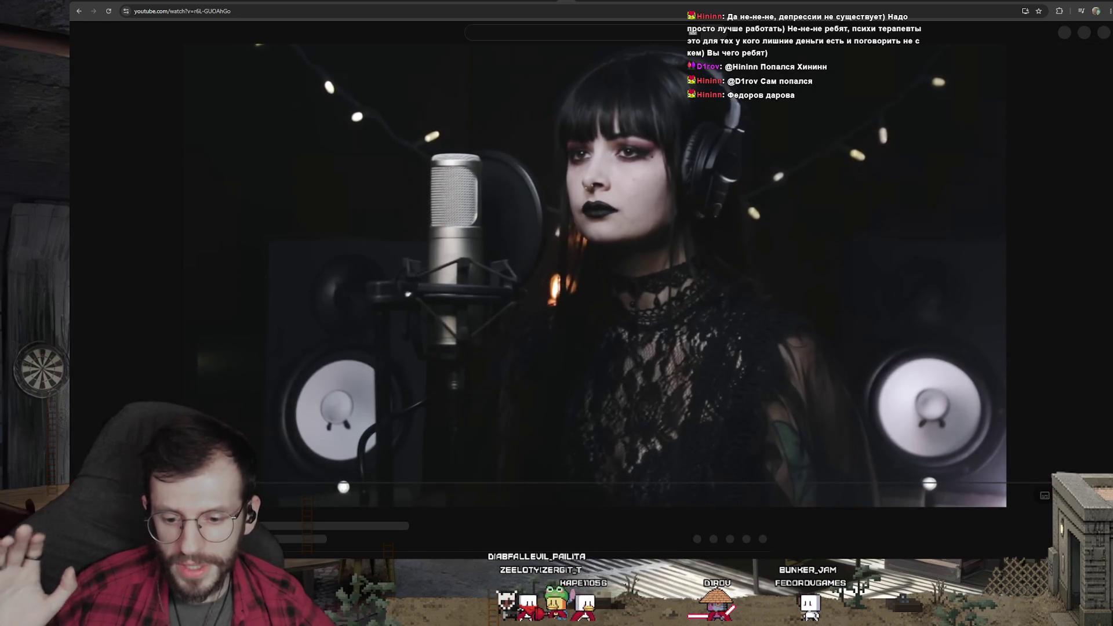
key(alt+Tab)
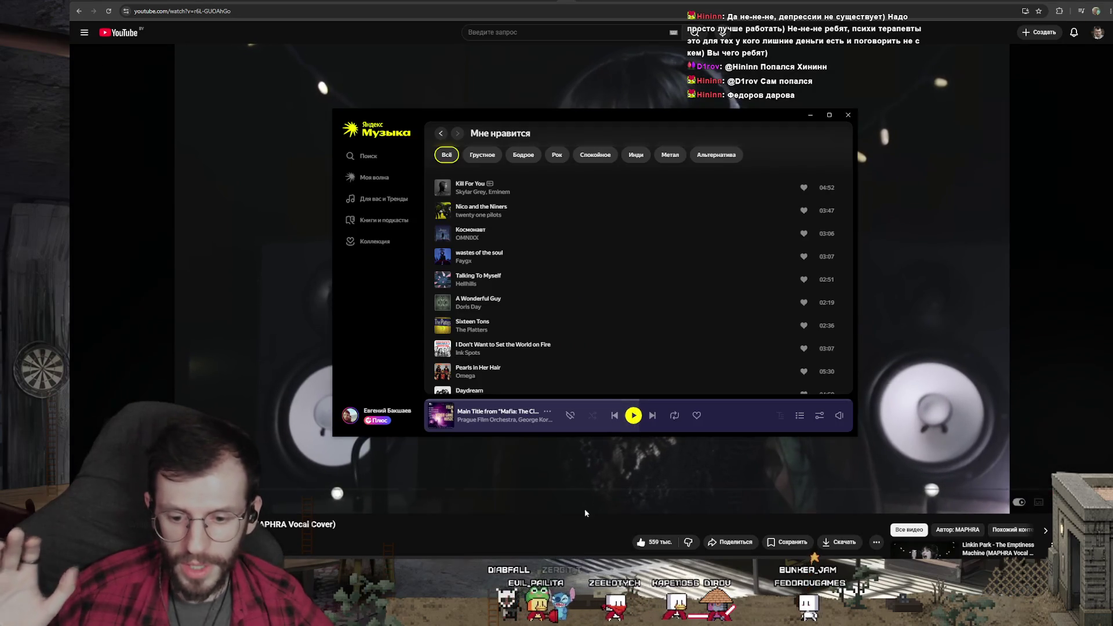
click(540, 544)
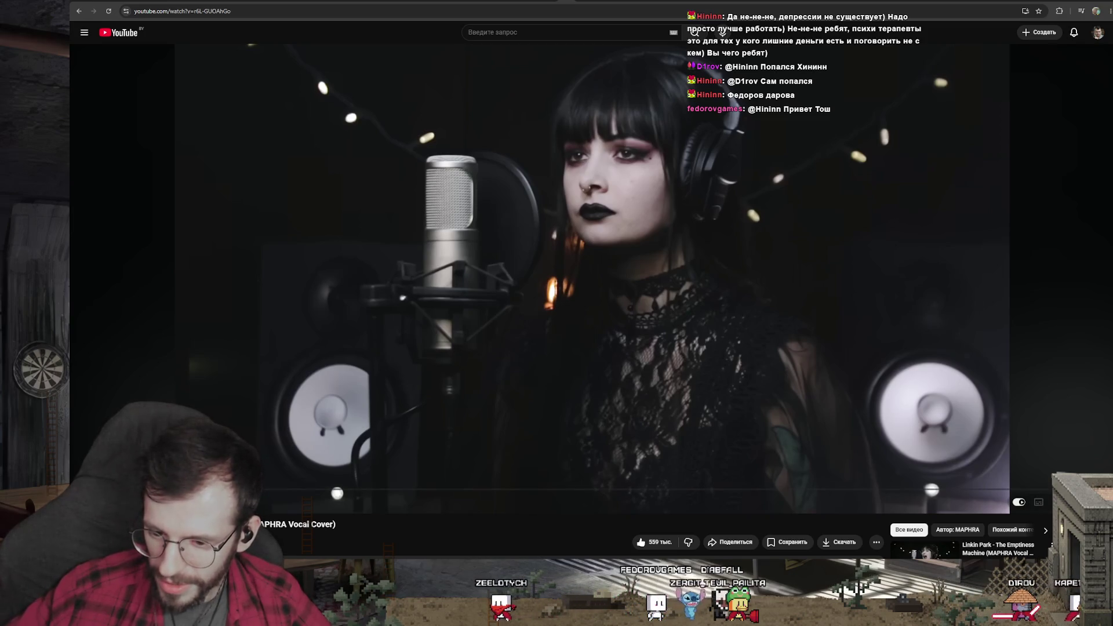
double_click(710, 380)
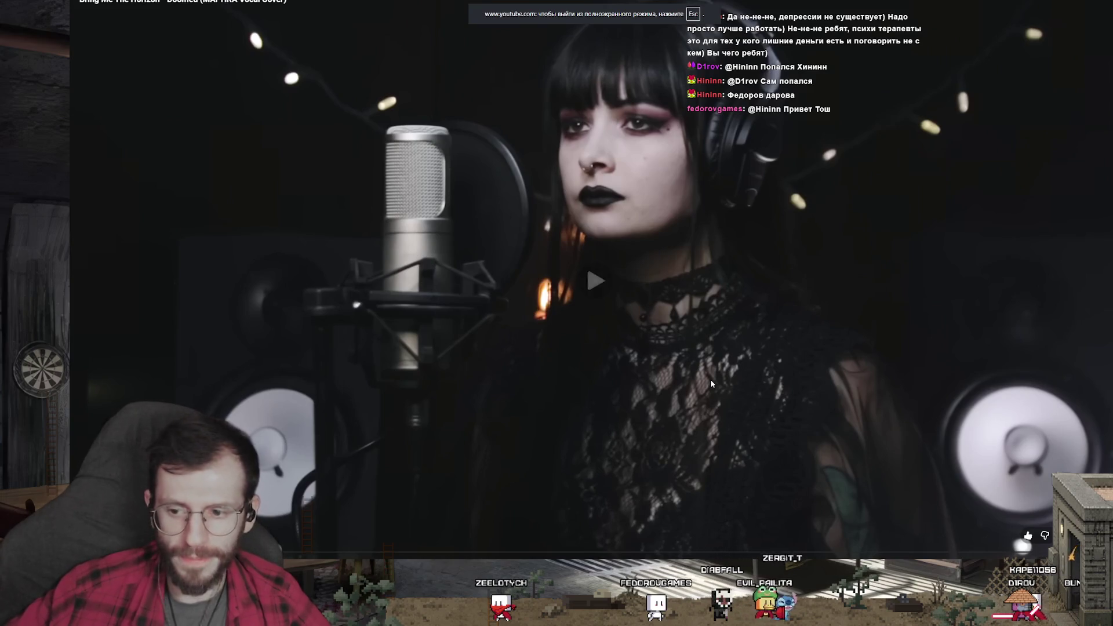
Resume the fullscreen video and later exit fullscreen back to the watch page
click(711, 380)
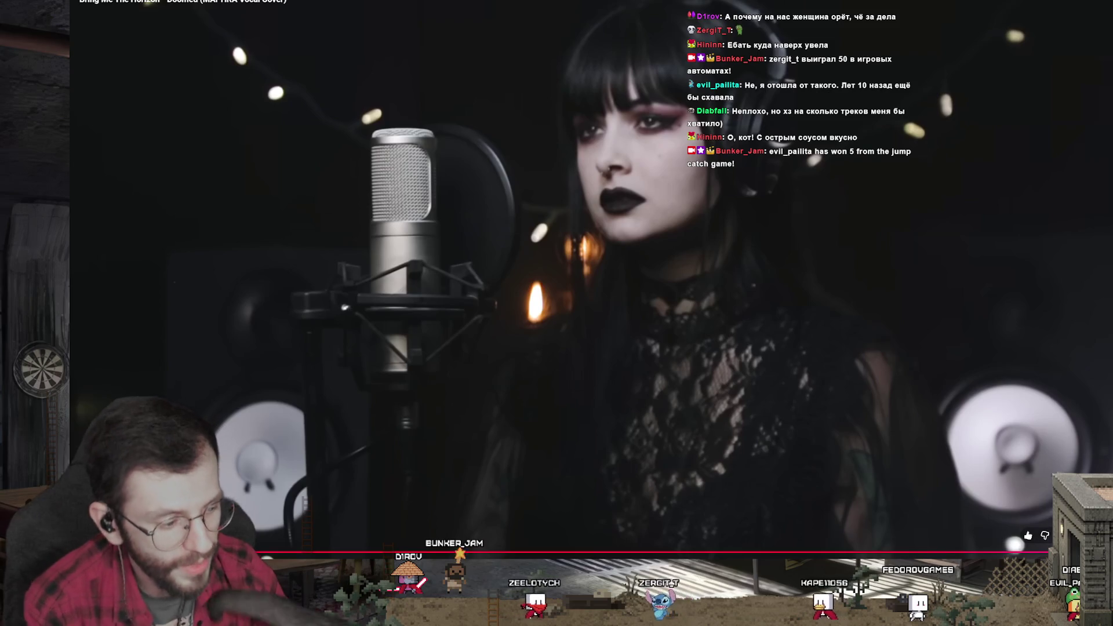
click(1044, 561)
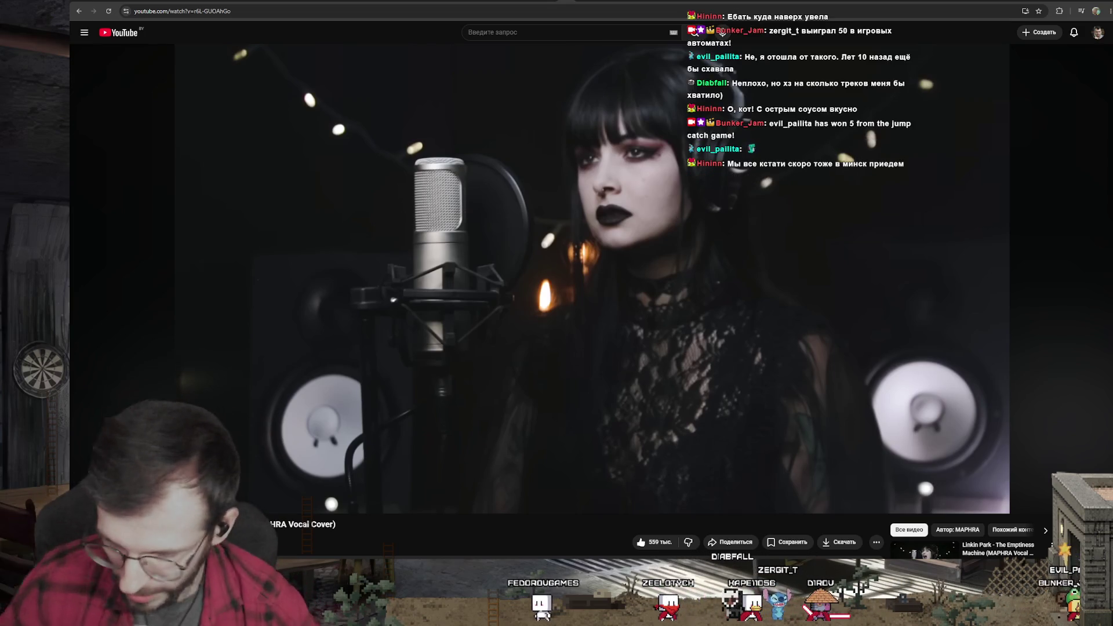
key(alt+shift)
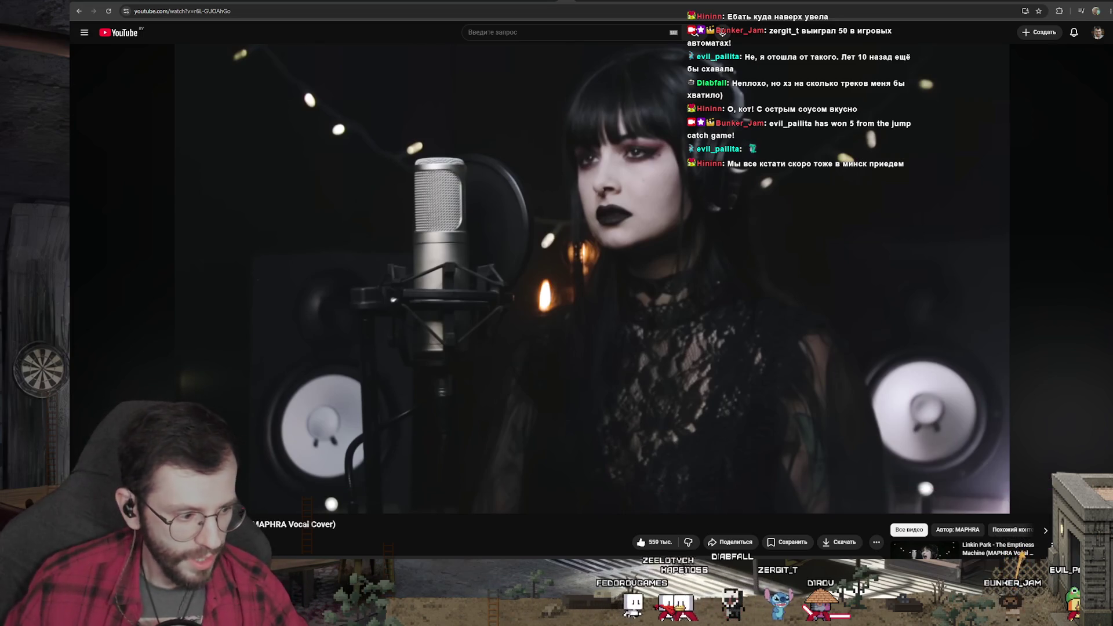
right_click(494, 371)
click(406, 350)
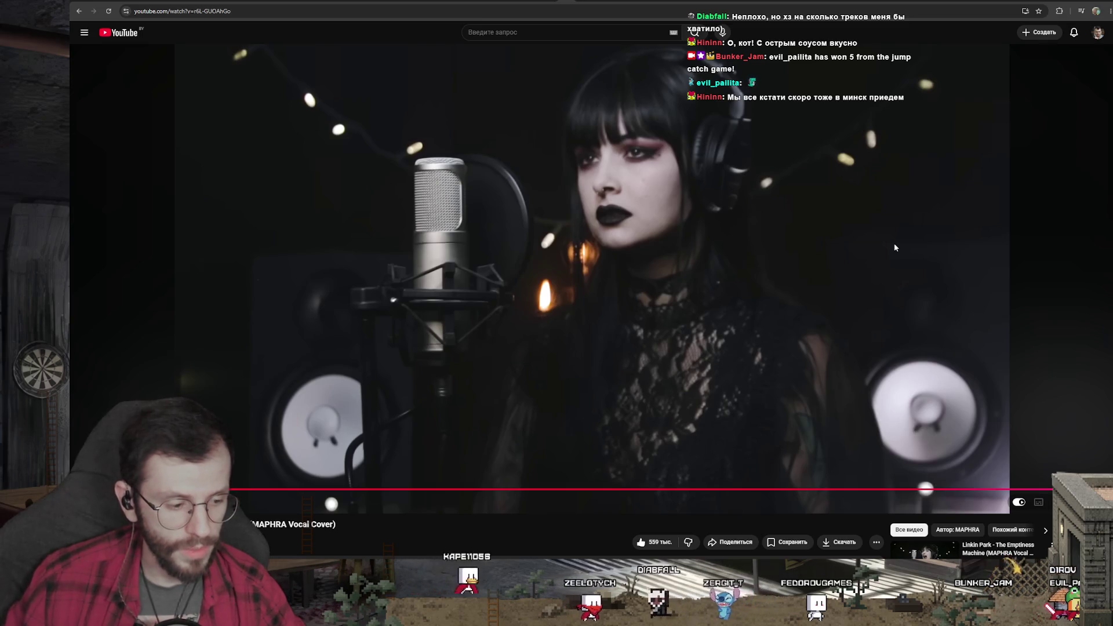
scroll(895, 248, down, 2)
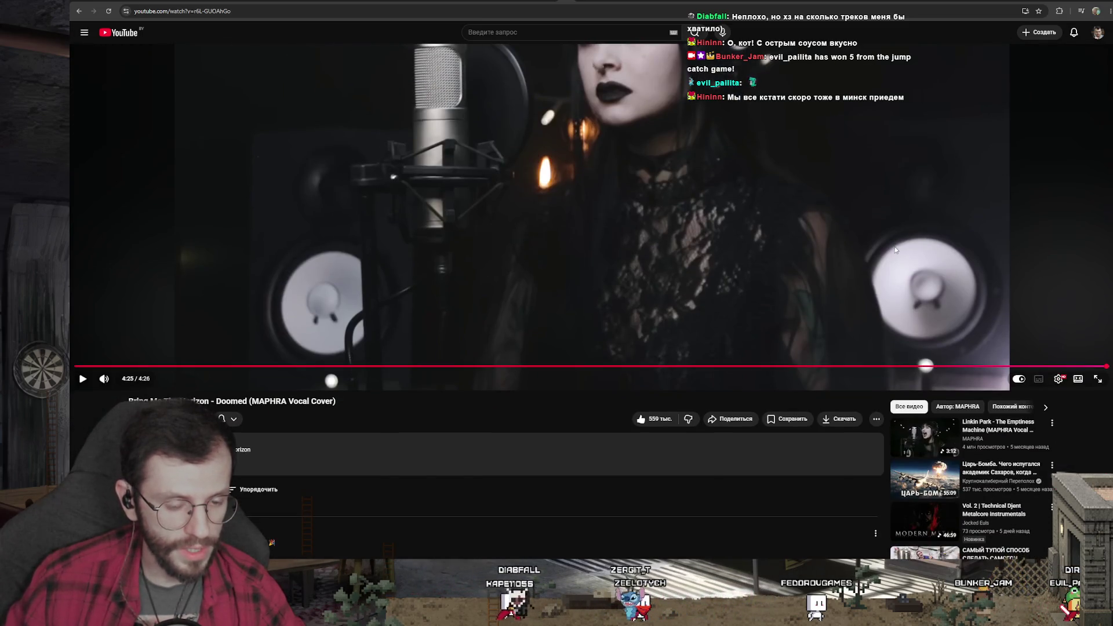
scroll(897, 257, up, 2)
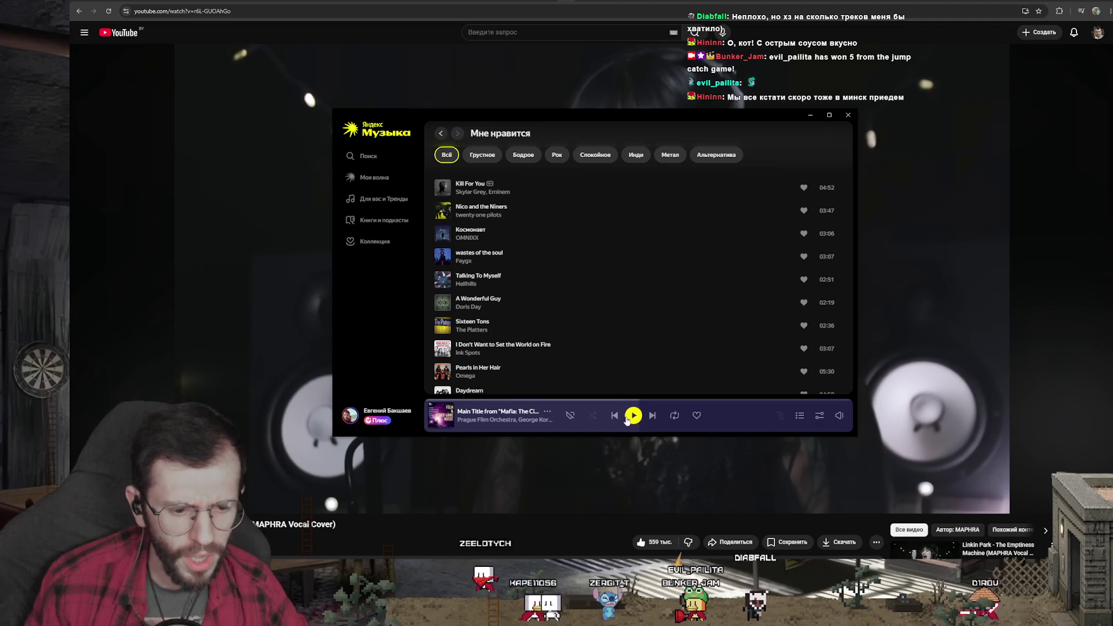
key(space)
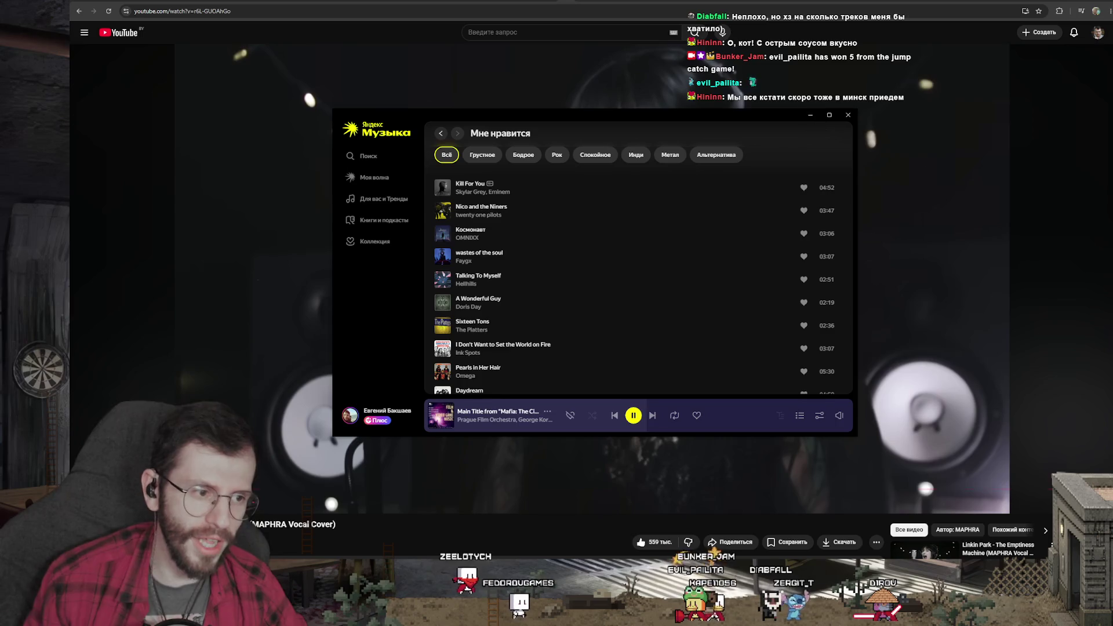
click(1046, 211)
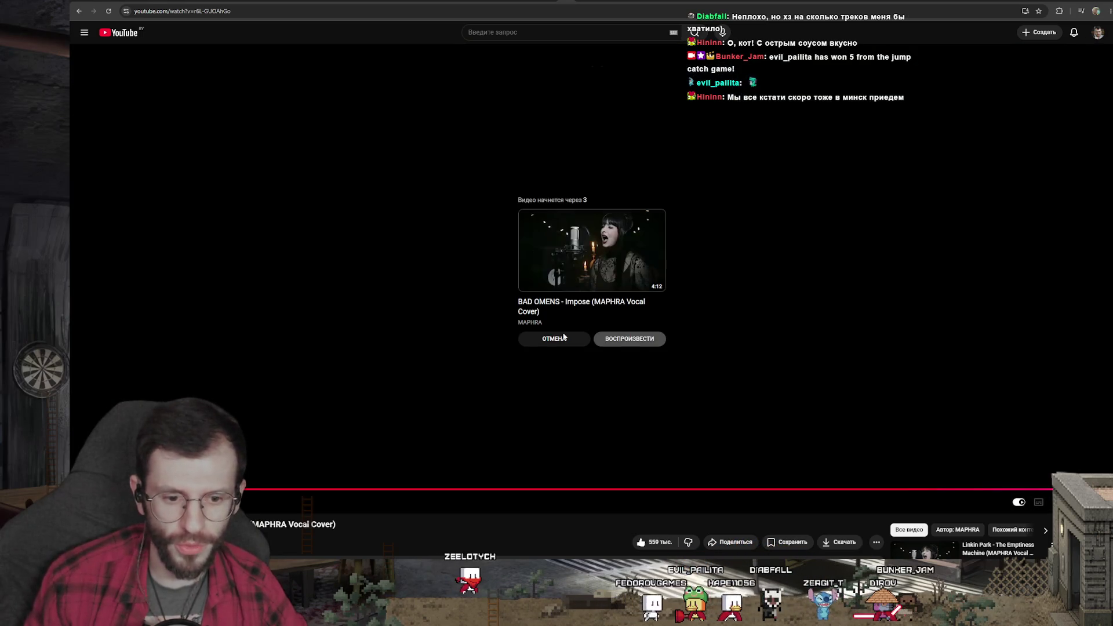
Cancel autoplay on the end screen and replay the MAPHRA Linkin Park cover
click(563, 336)
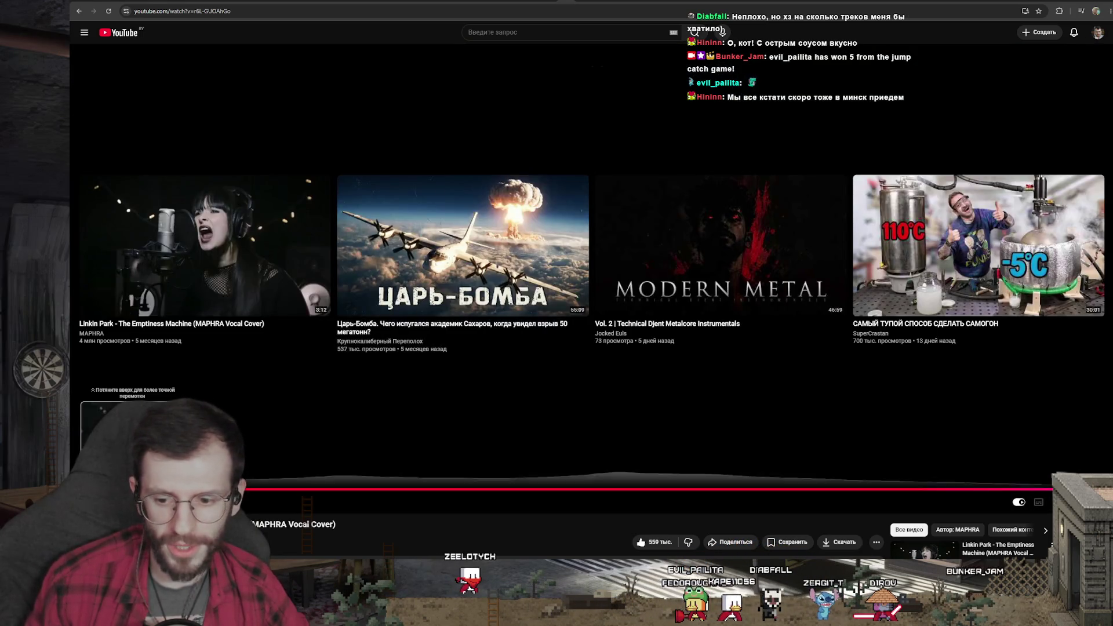
click(208, 253)
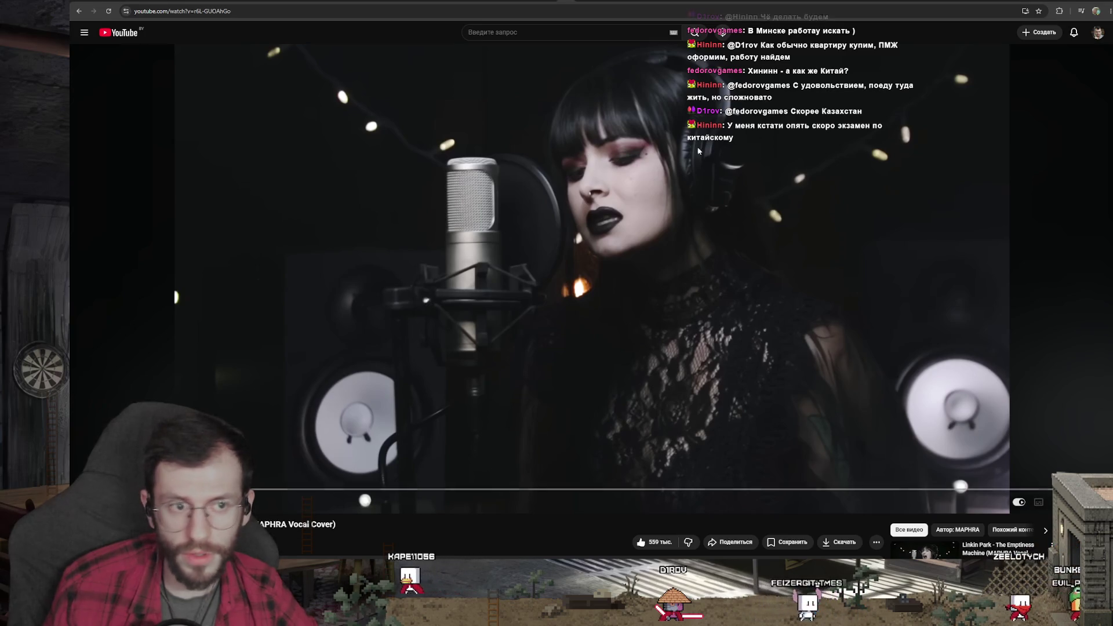
Go back to the MAPHRA channel, copy its name and search YouTube for MAPHRA
key(alt+Left)
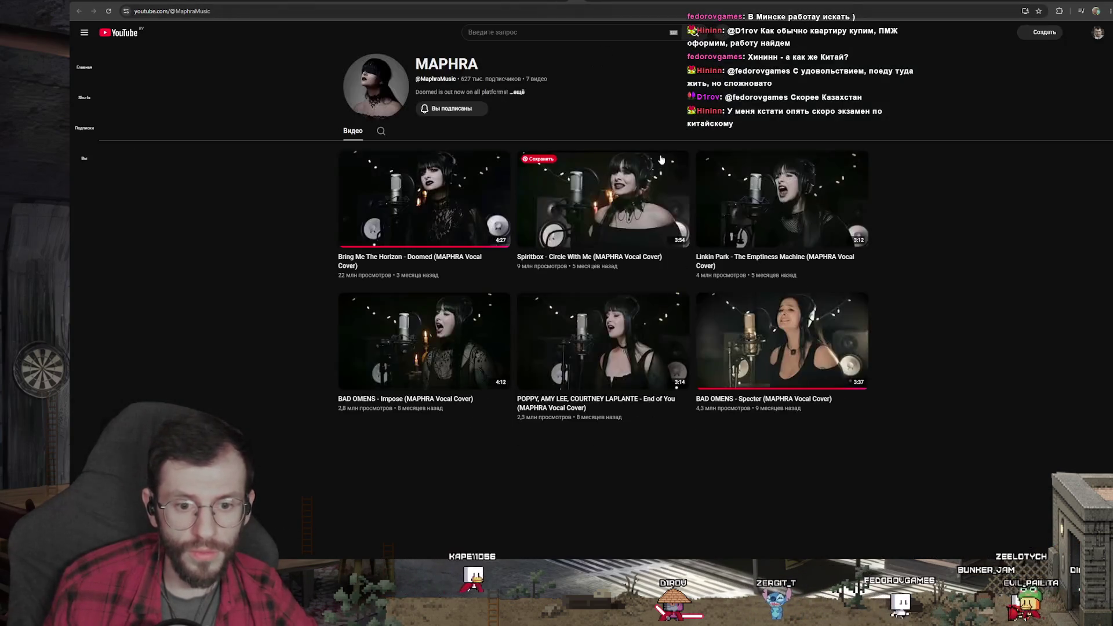
scroll(563, 460, down, 2)
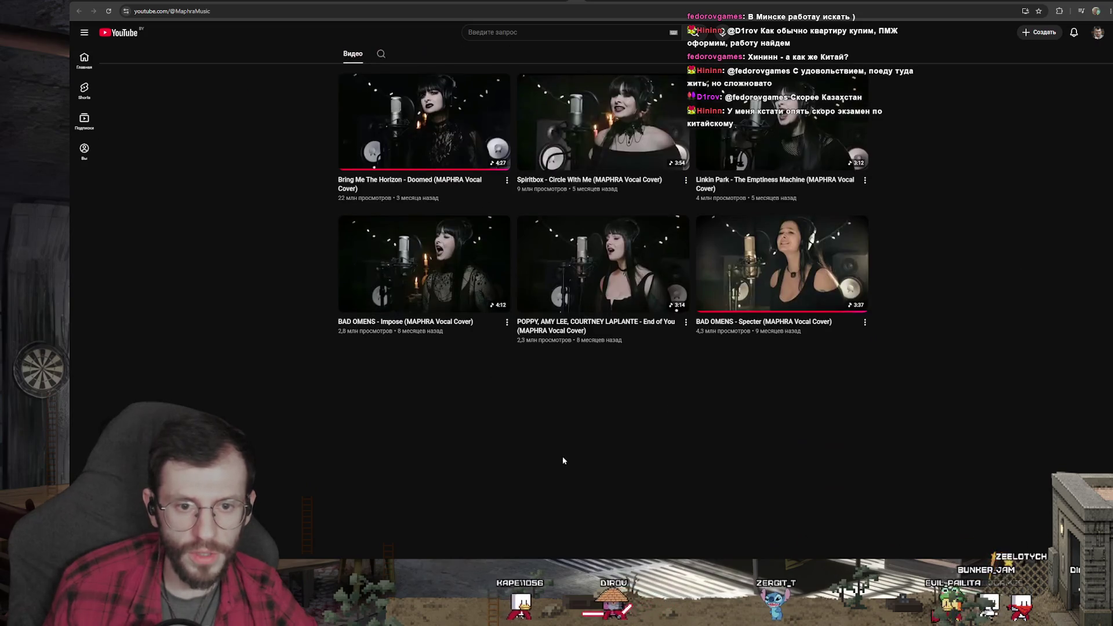
scroll(562, 461, up, 2)
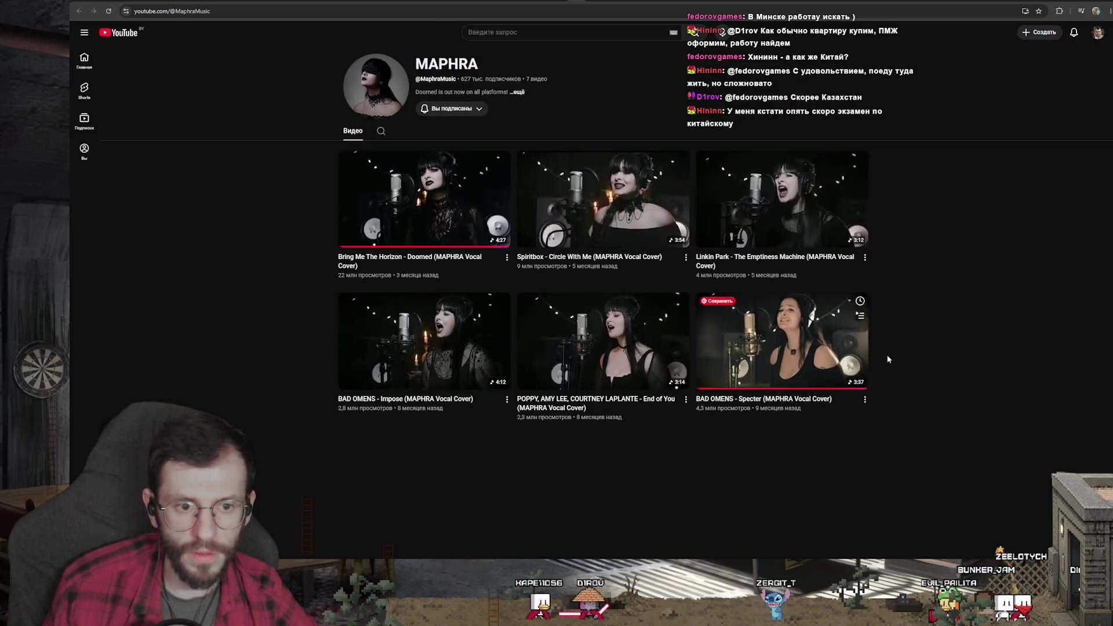
double_click(485, 64)
key(ctrl+c)
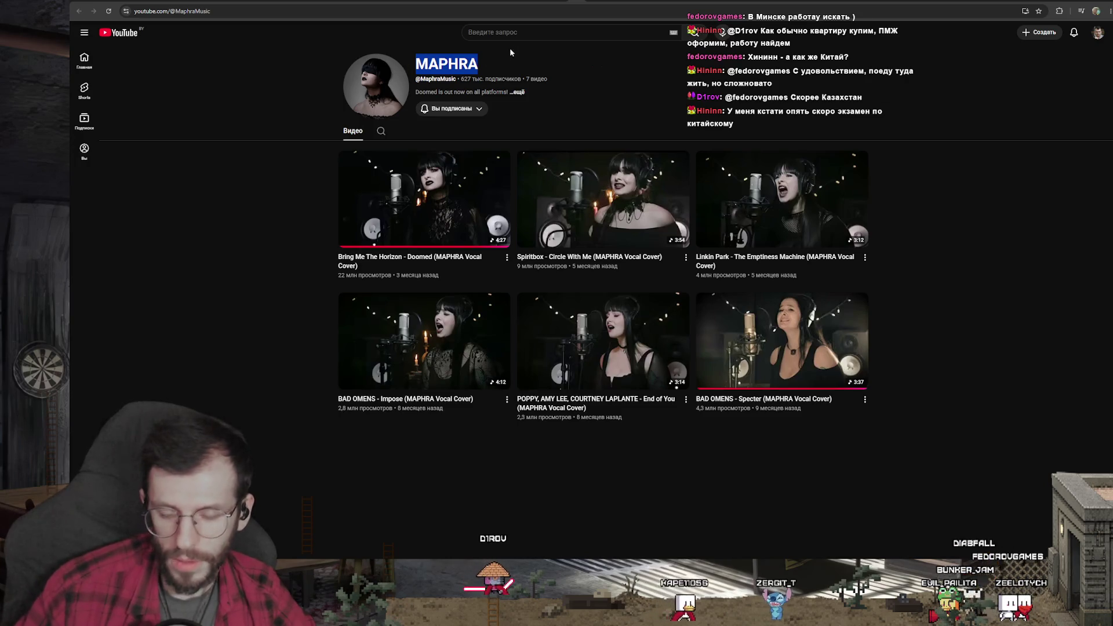
click(519, 32)
key(ctrl+v)
key(Return)
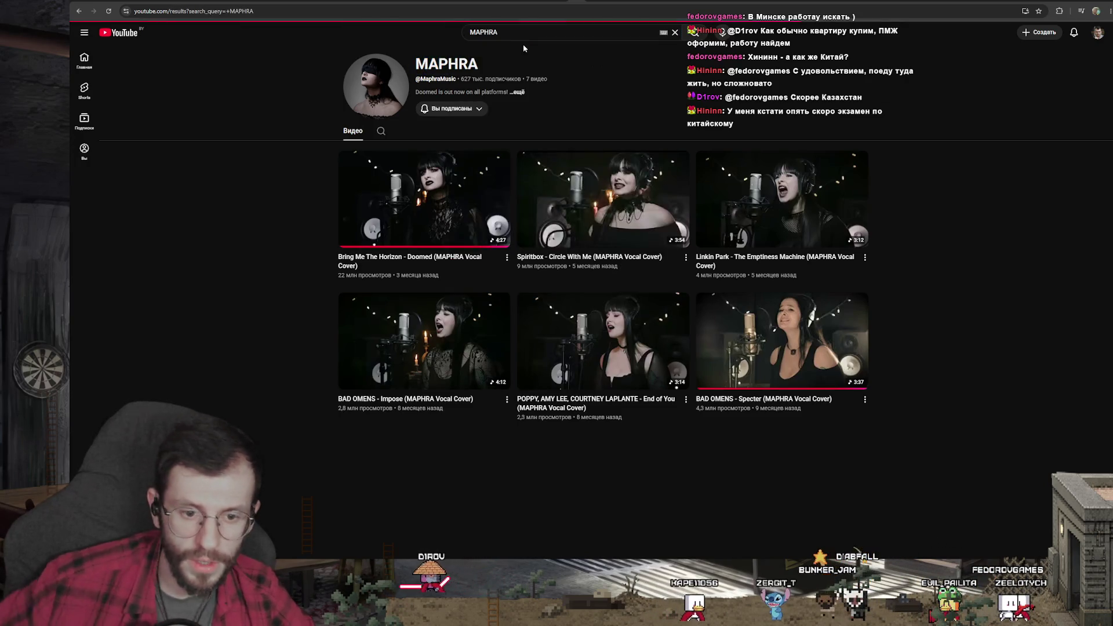
scroll(782, 308, down, 3)
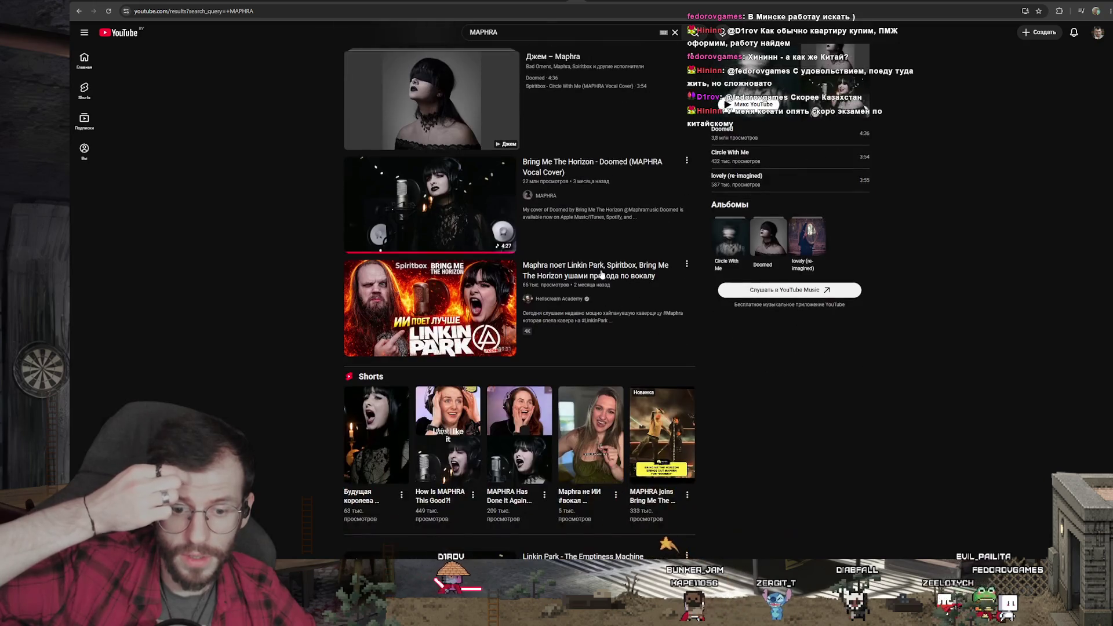
scroll(782, 305, down, 1)
scroll(782, 305, down, 3)
scroll(782, 306, down, 2)
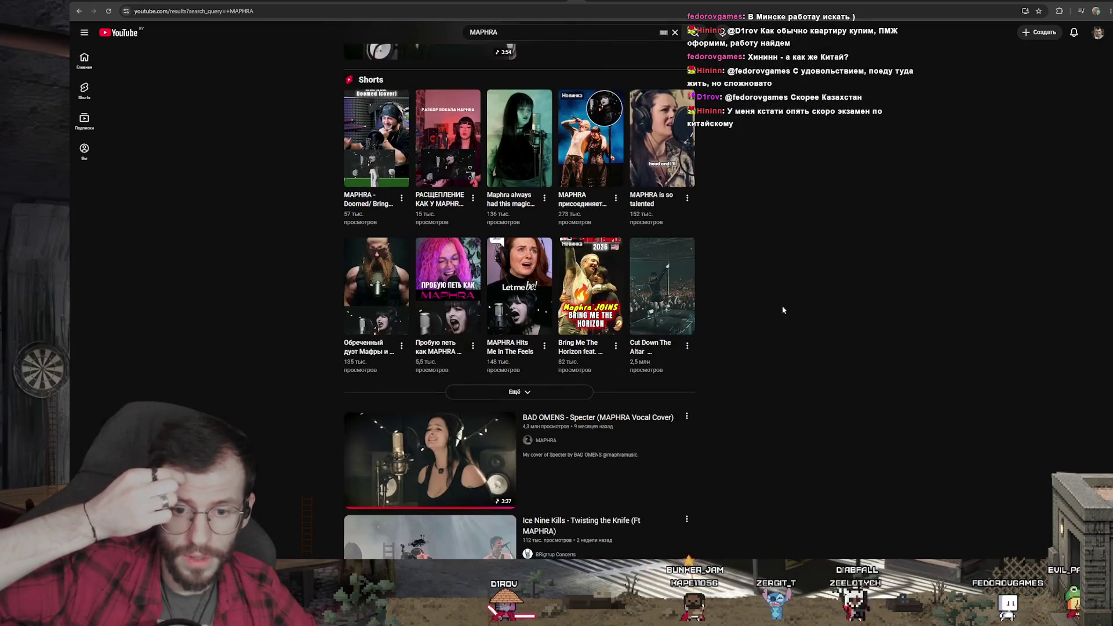
scroll(782, 306, down, 2)
scroll(782, 309, down, 1)
scroll(781, 310, down, 1)
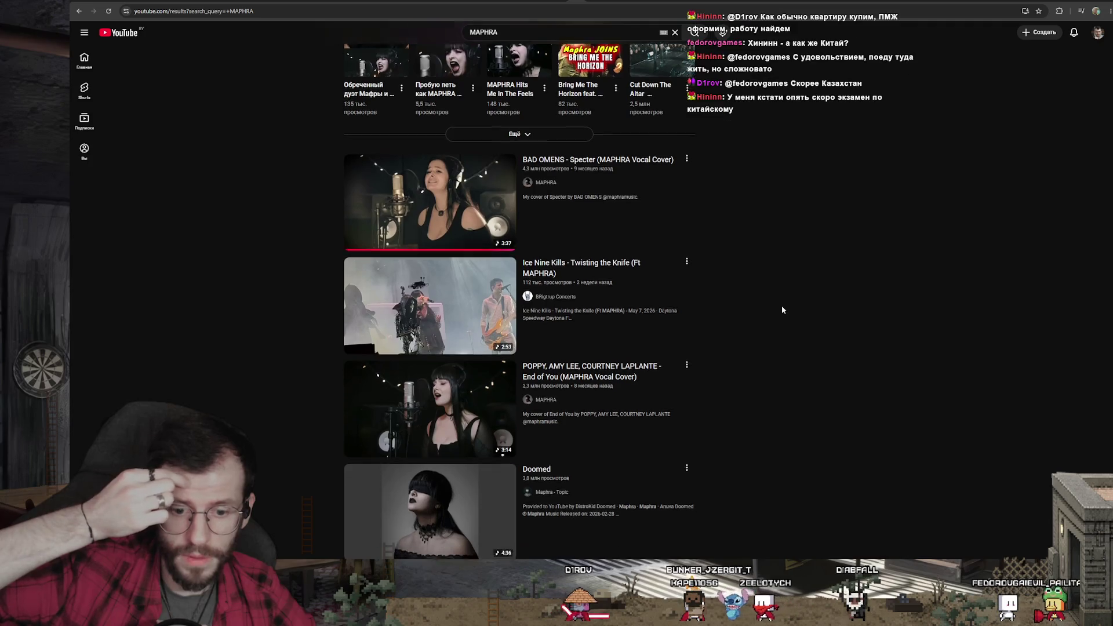
Sample the Ice Nine Kills Twisting the Knife result, return, then open the Doomed ft Maphra fan video
click(456, 279)
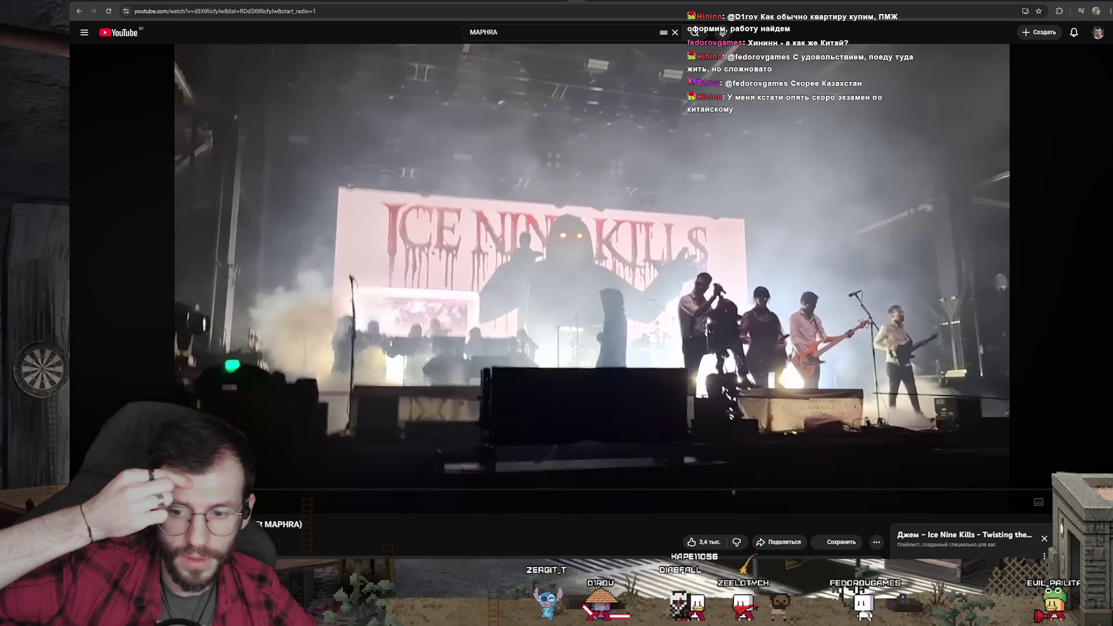
click(434, 390)
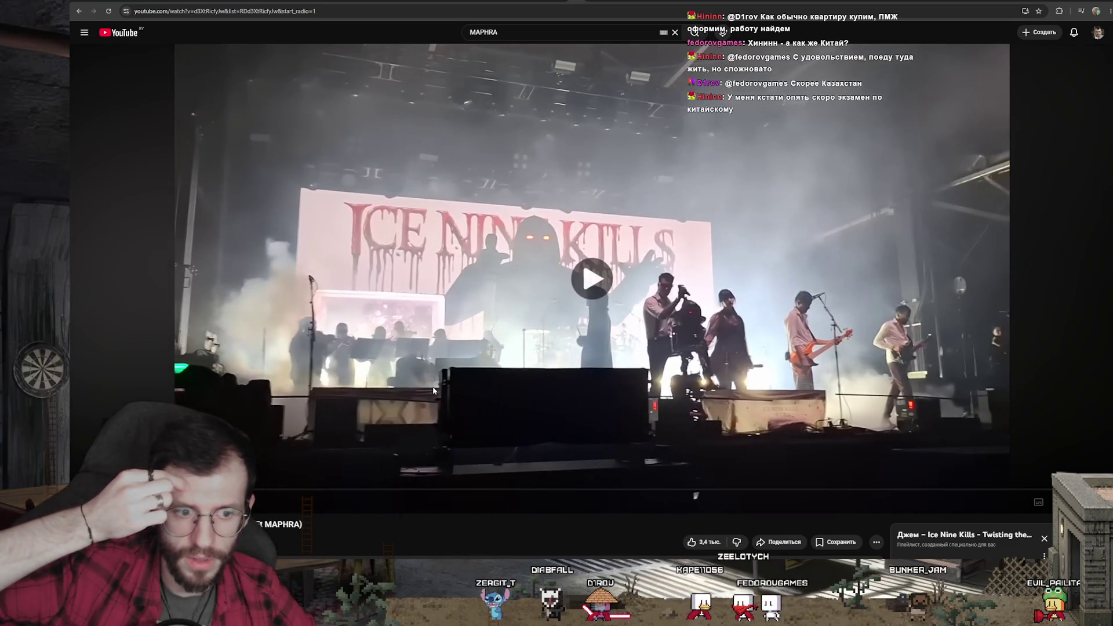
key(alt+Left)
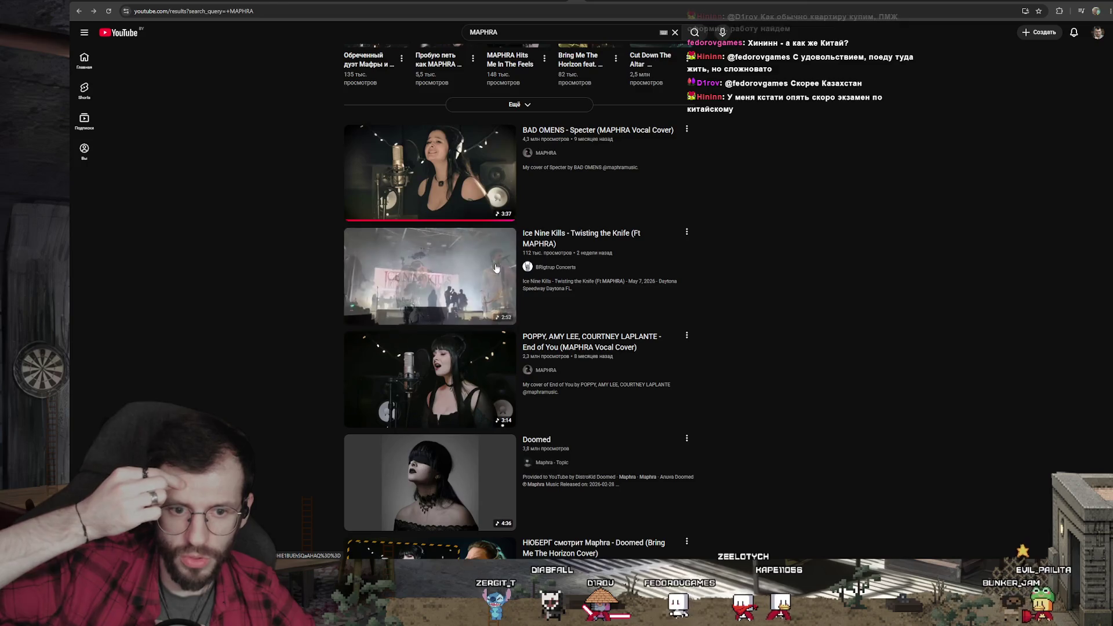
right_click(581, 237)
key(Escape)
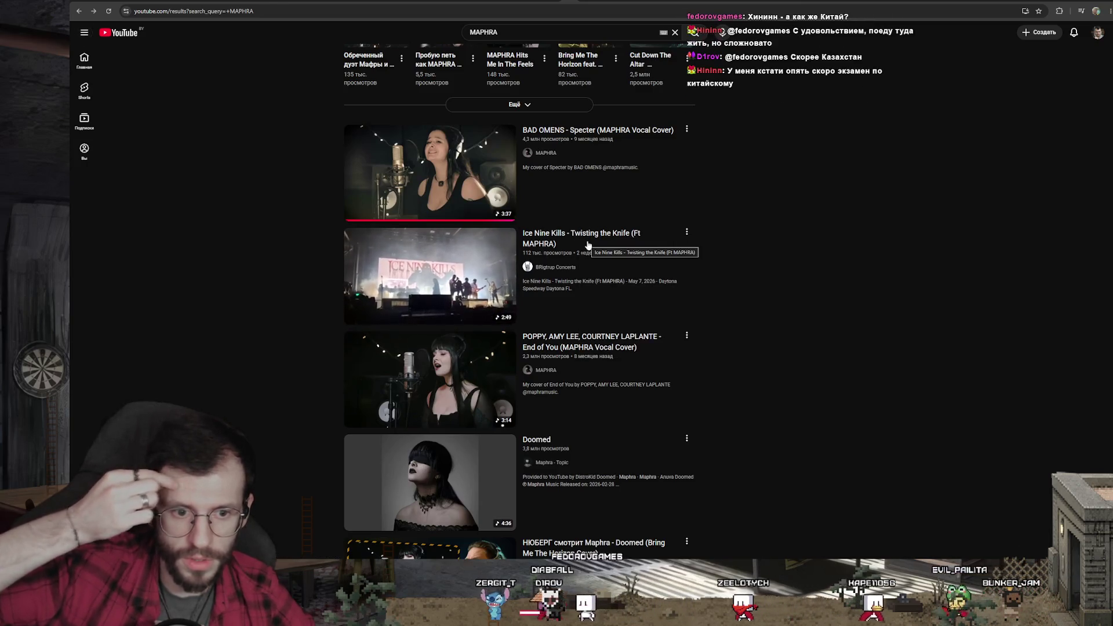
scroll(662, 269, down, 1)
scroll(752, 293, down, 2)
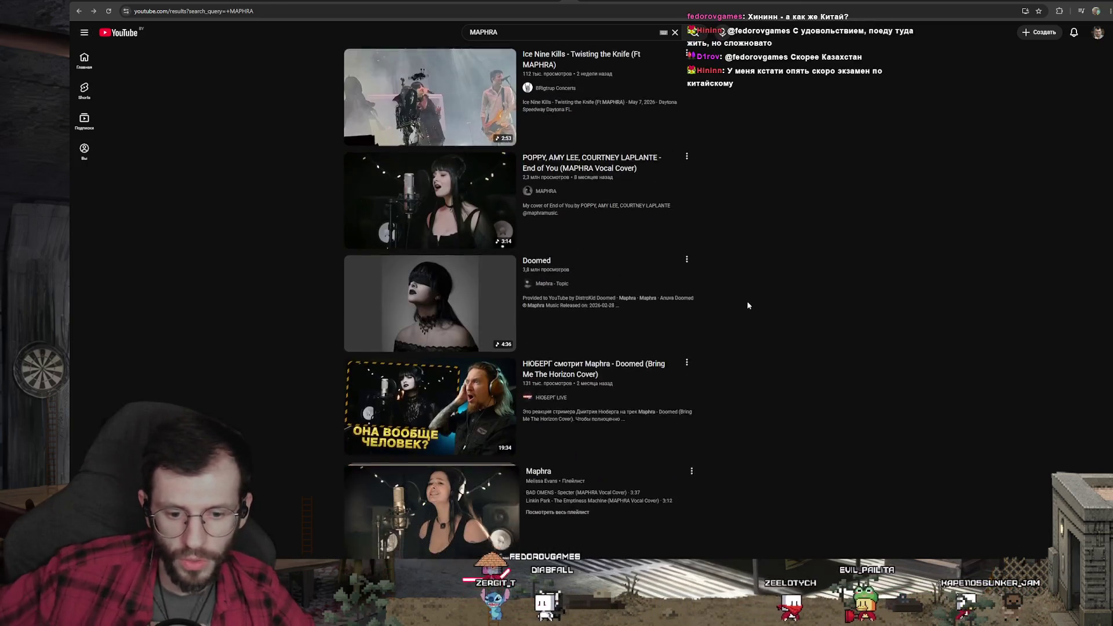
scroll(749, 306, down, 3)
scroll(746, 305, down, 2)
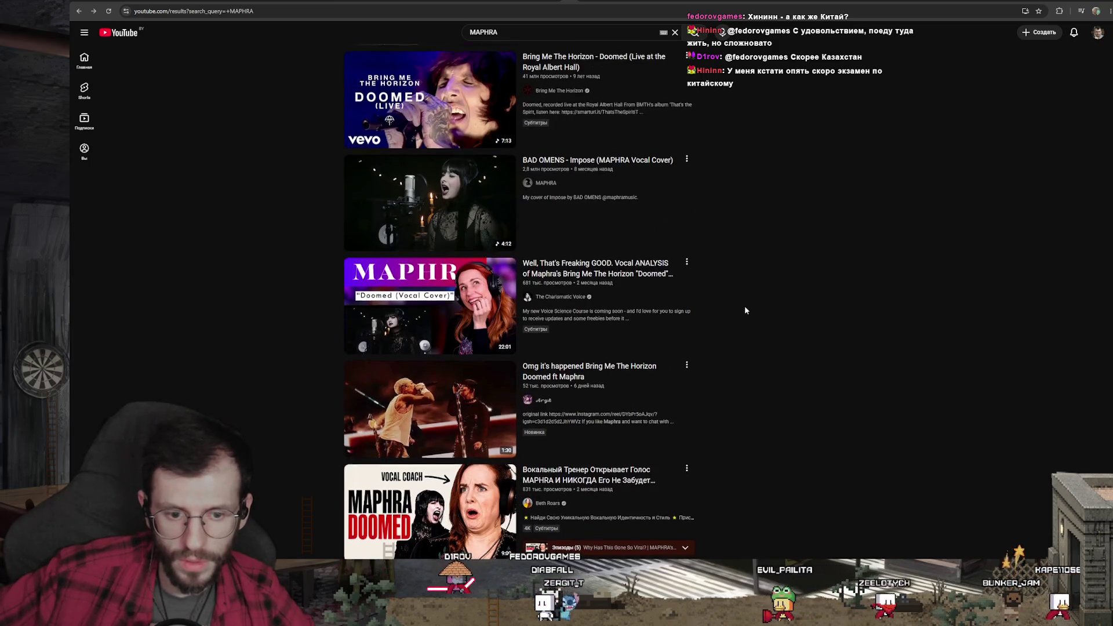
scroll(746, 311, down, 1)
click(455, 339)
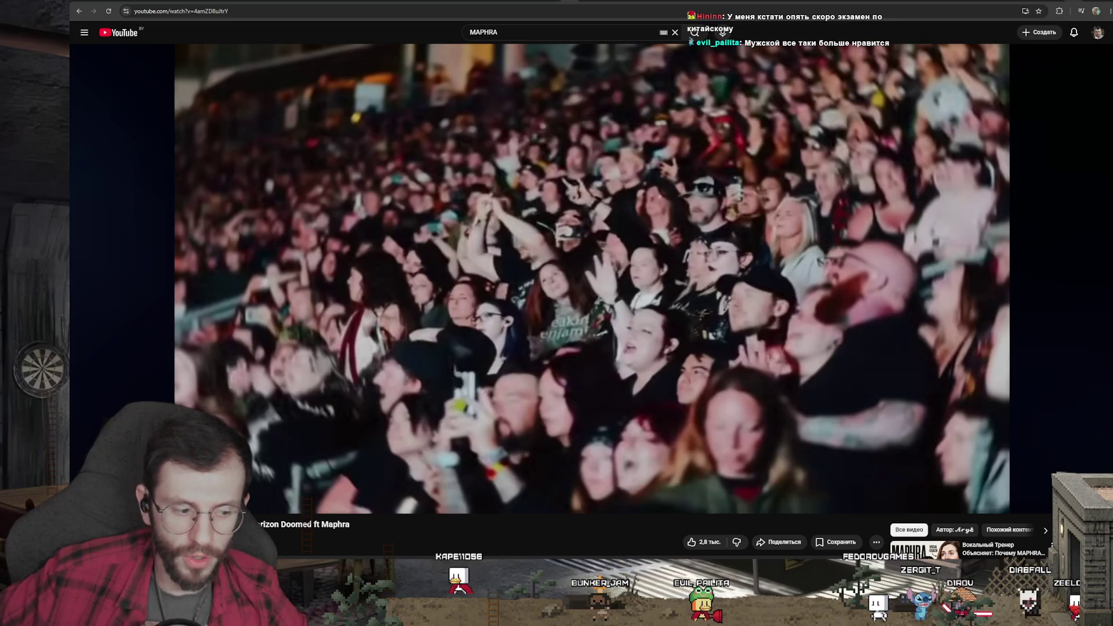
scroll(1034, 139, down, 3)
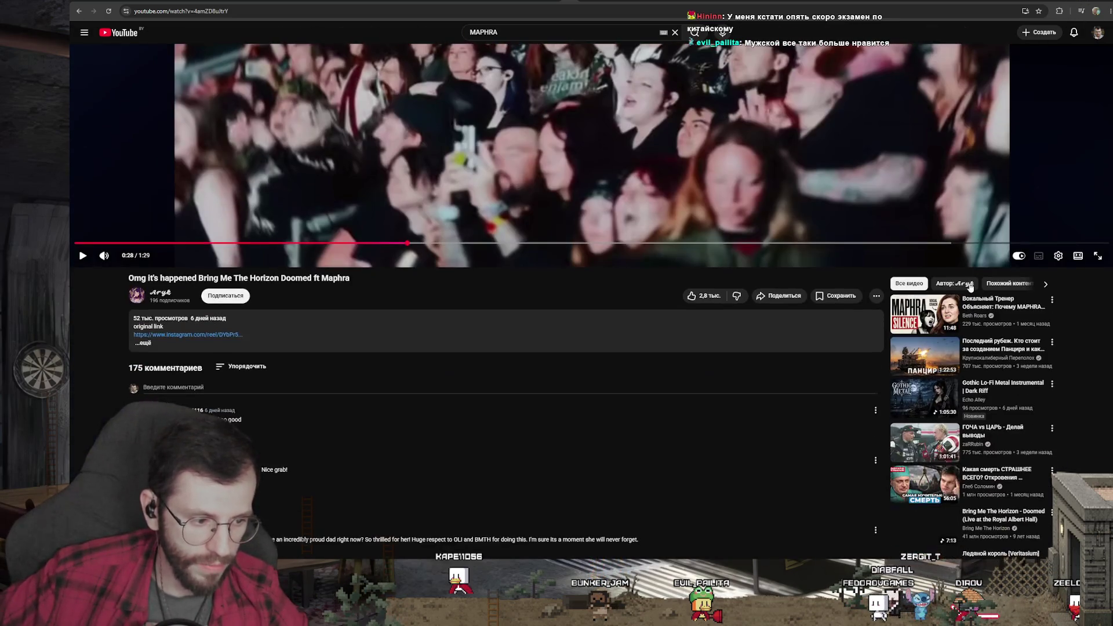
scroll(970, 288, up, 3)
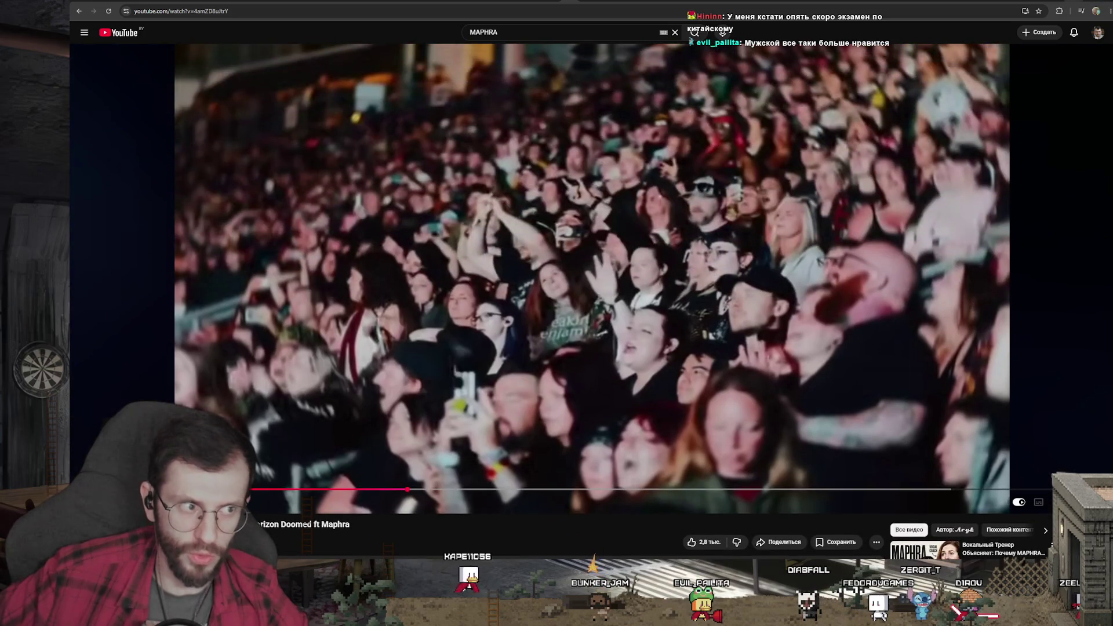
Switch from the Doomed fan video back to the wolf animation project in Spine
key(alt+Tab)
key(alt+Tab)
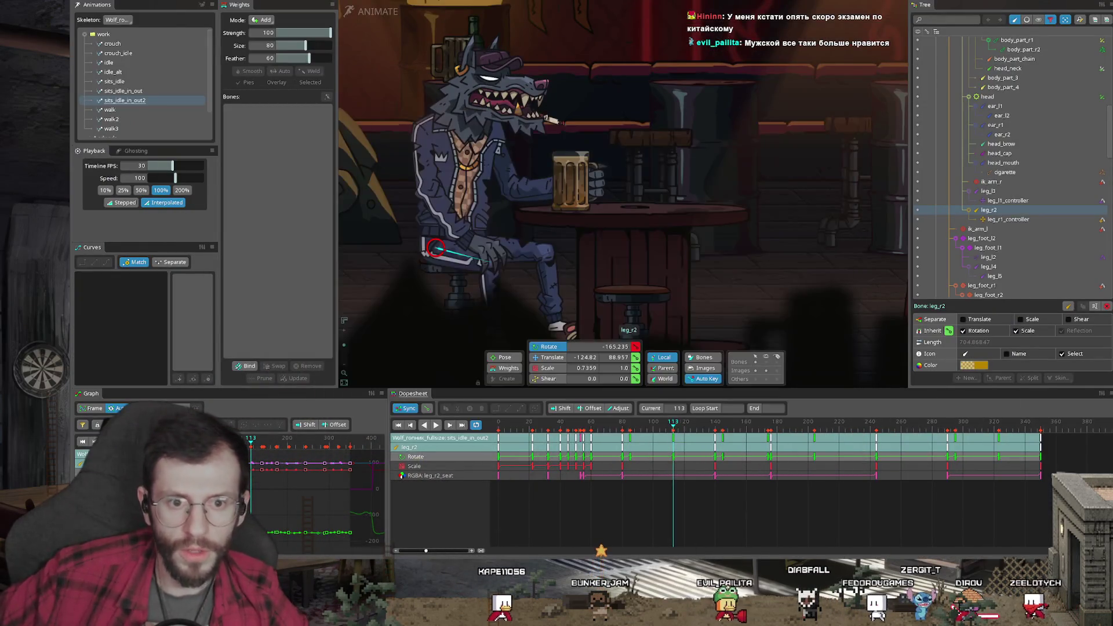
Scrub the dopesheet to the mug-raise frames, then bring Yandex Music to the front
mouse_move(589, 424)
mouse_down()
mouse_move(860, 424)
mouse_move(643, 424)
mouse_up()
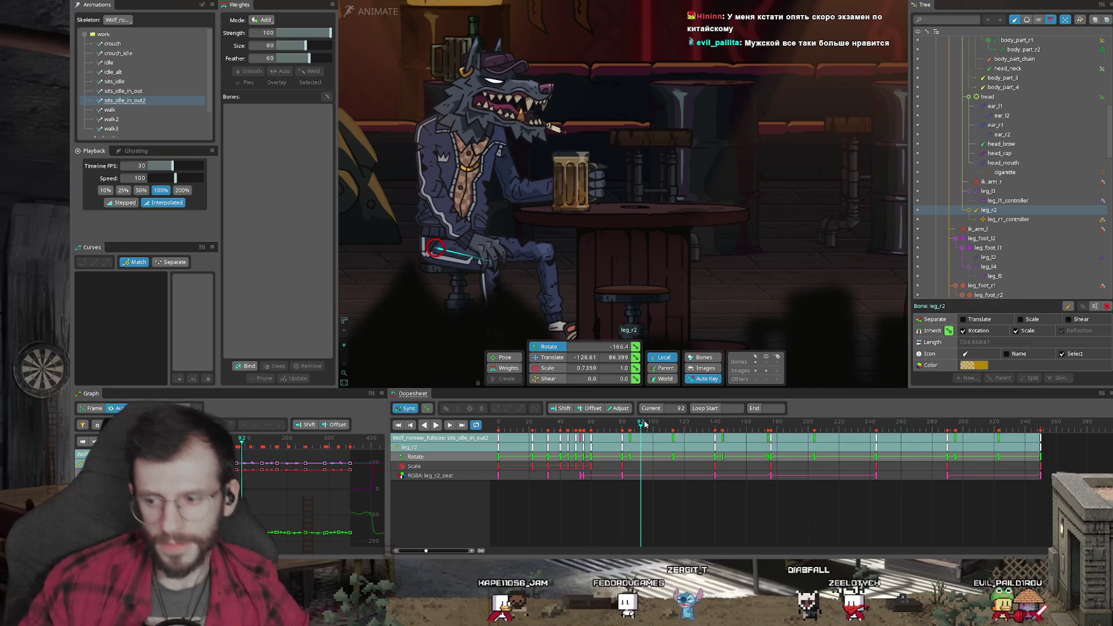
click(657, 408)
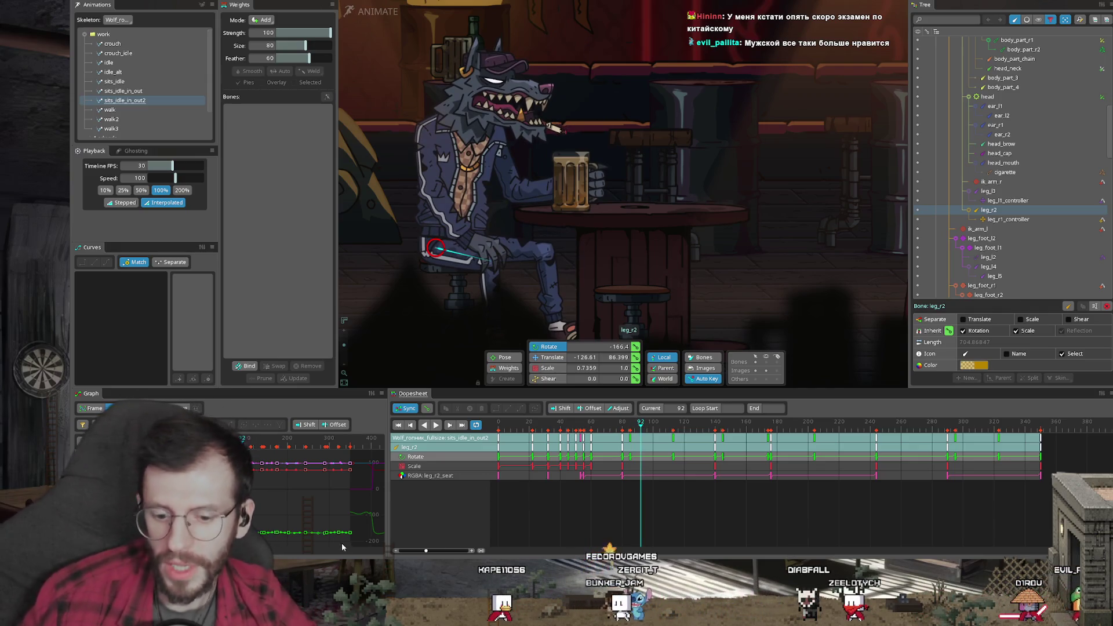
key(alt+Tab)
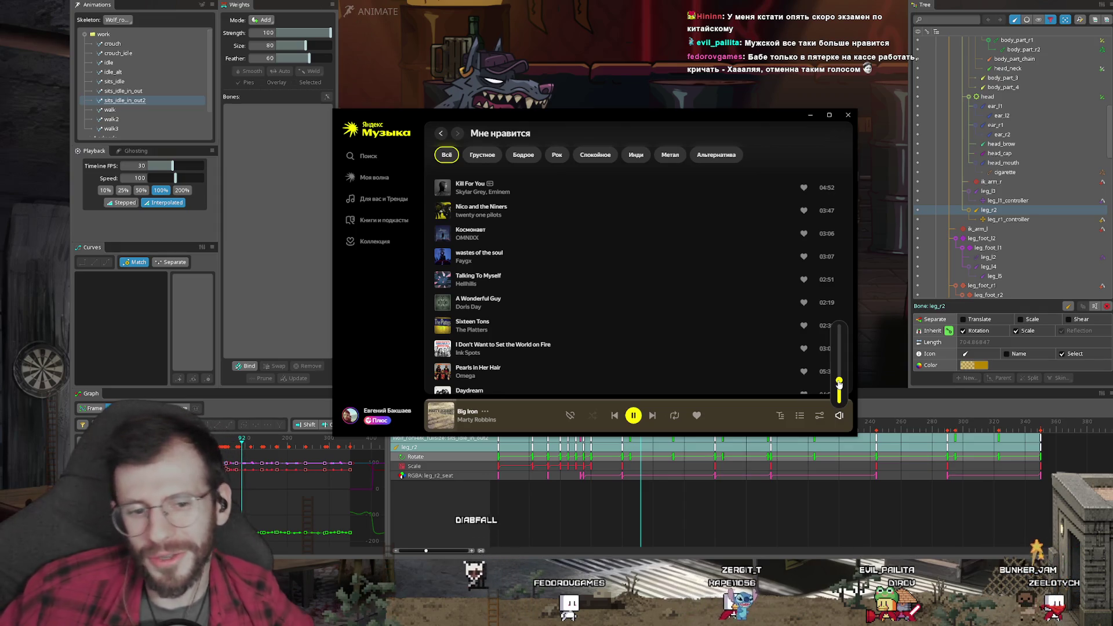
Preview the wolf animation from the mug-raising pose around frame 163 with leg_r2 deselected
click(508, 2)
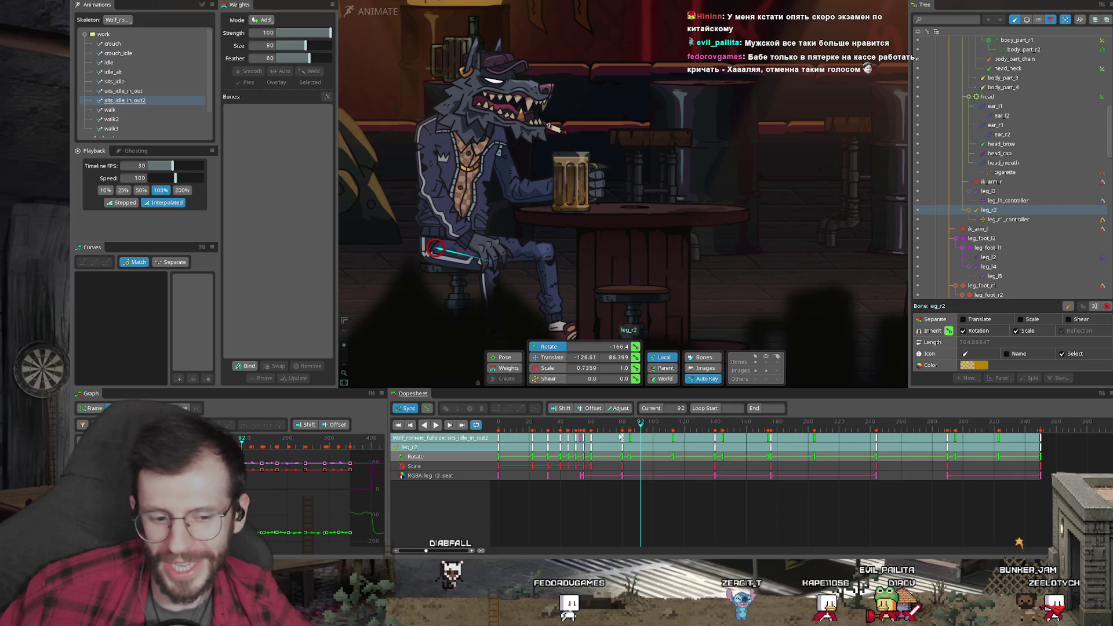
mouse_move(621, 438)
mouse_down()
mouse_move(752, 456)
mouse_move(396, 468)
mouse_up()
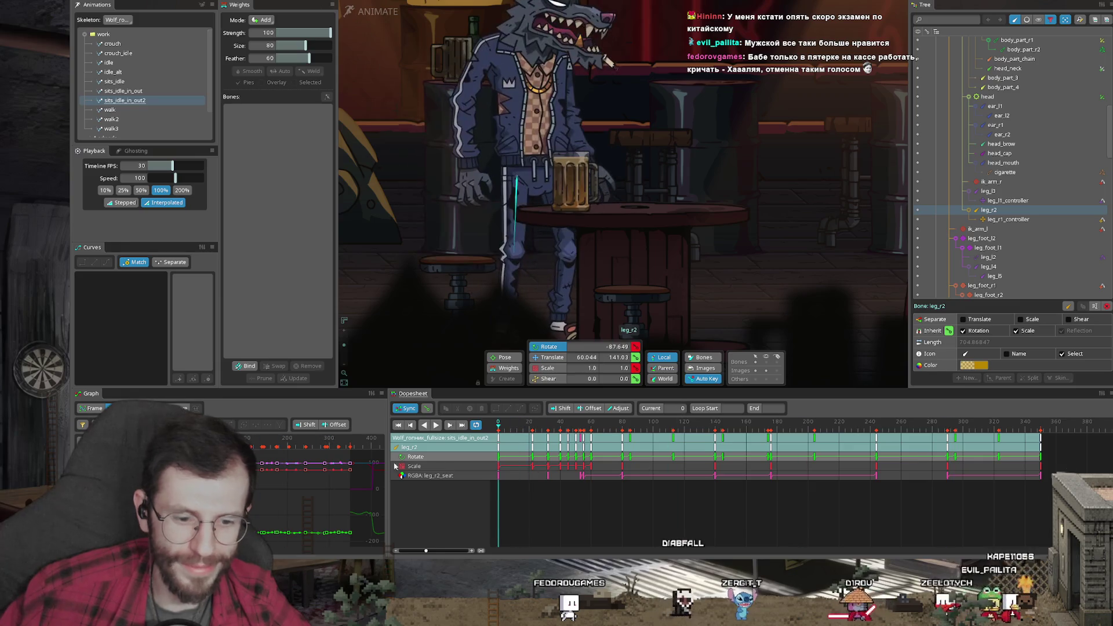
key(space)
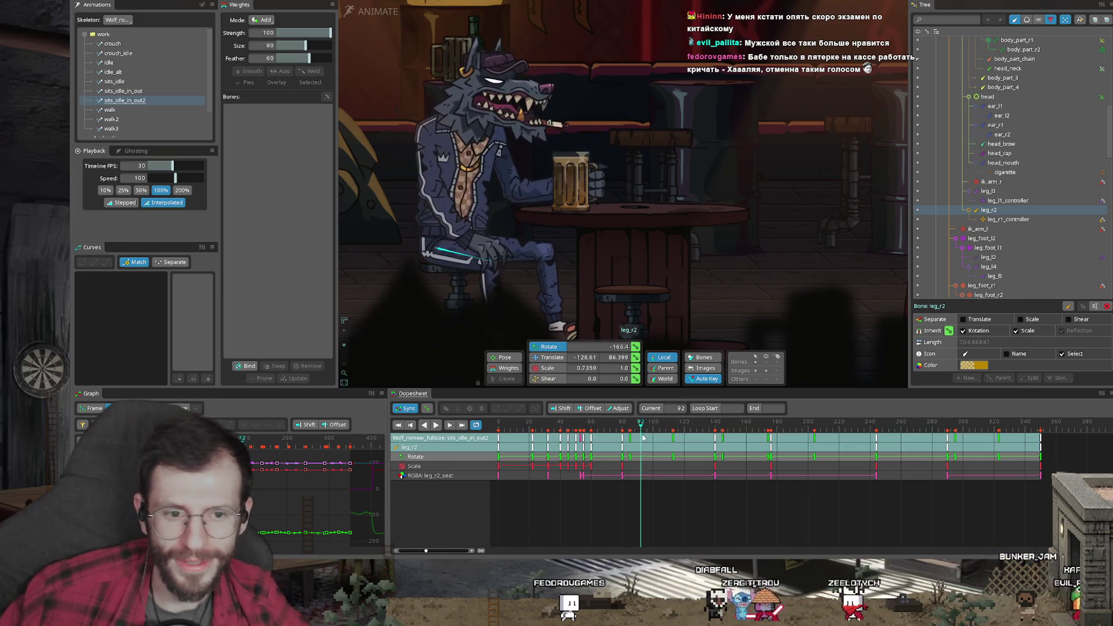
key(space)
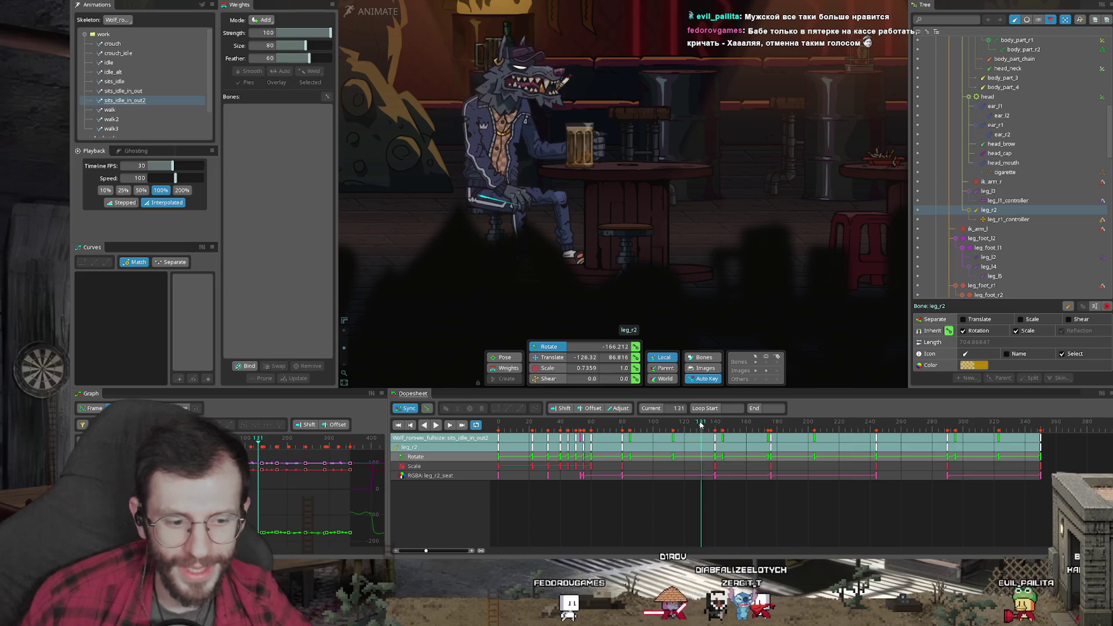
key(Escape)
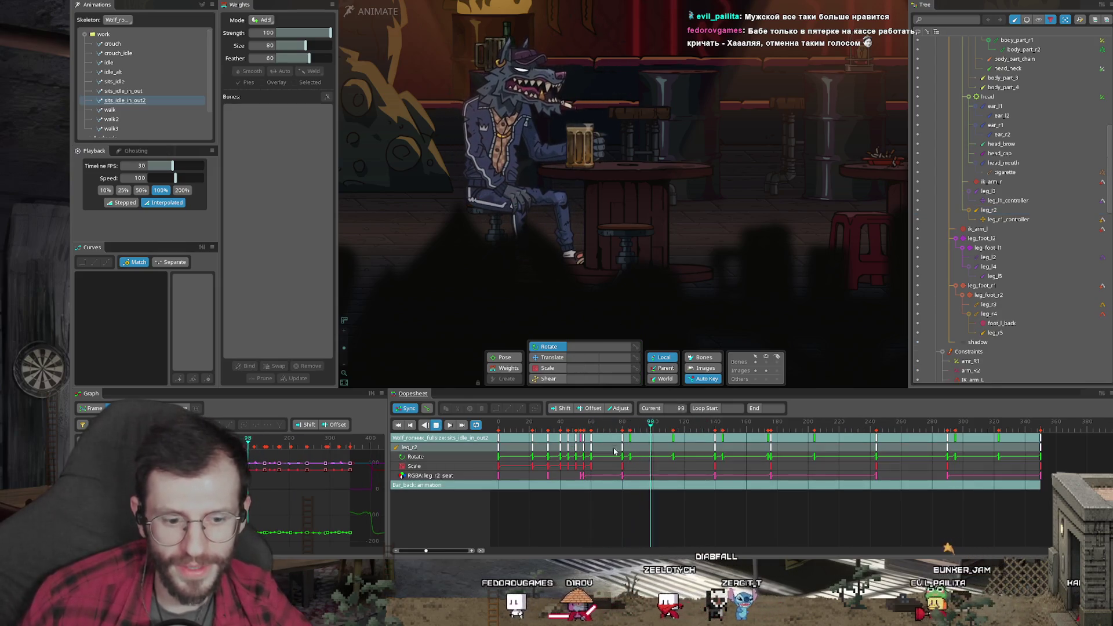
Stop playback back at frame 45 and switch to the YouTube vocal cover video
click(506, 427)
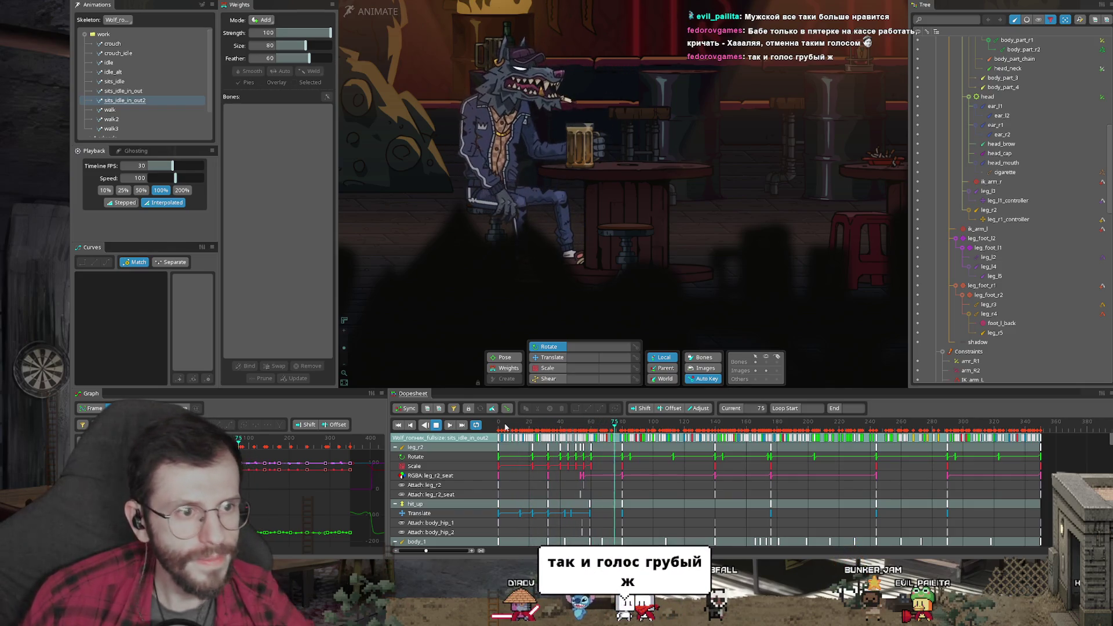
key(space)
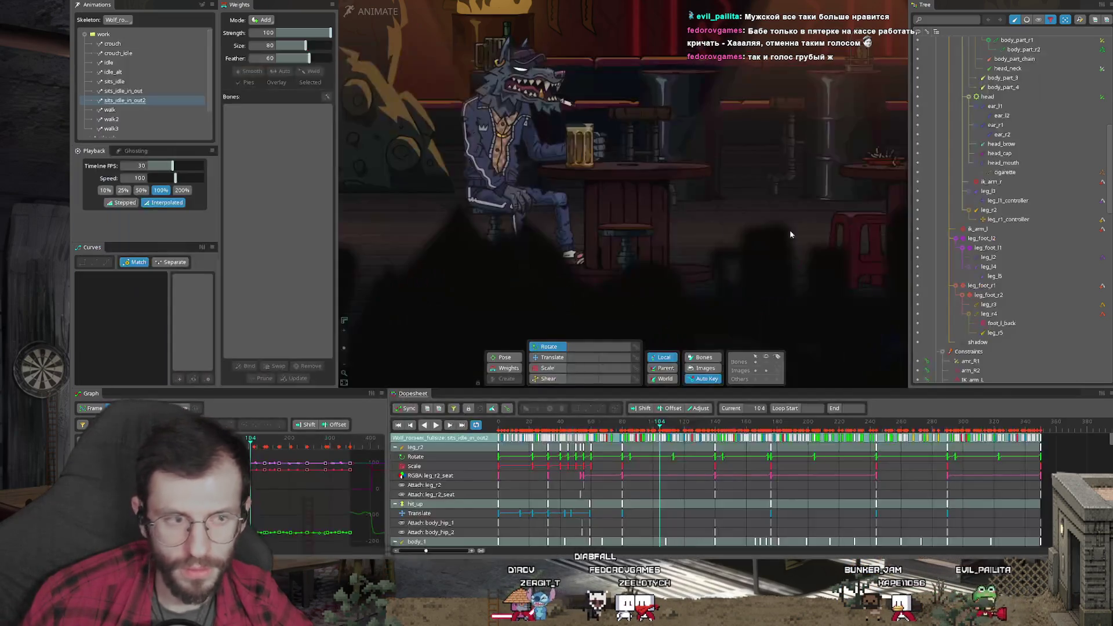
key(alt+Tab)
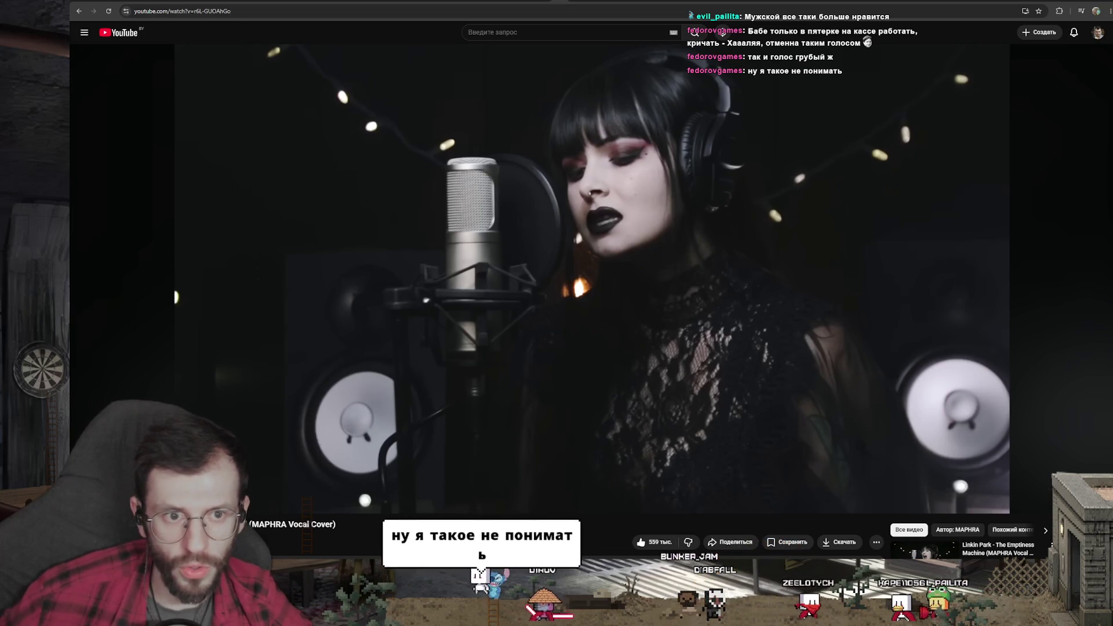
Open MAPHRA's channel videos, then search Google for Nightwish in a new tab
click(230, 542)
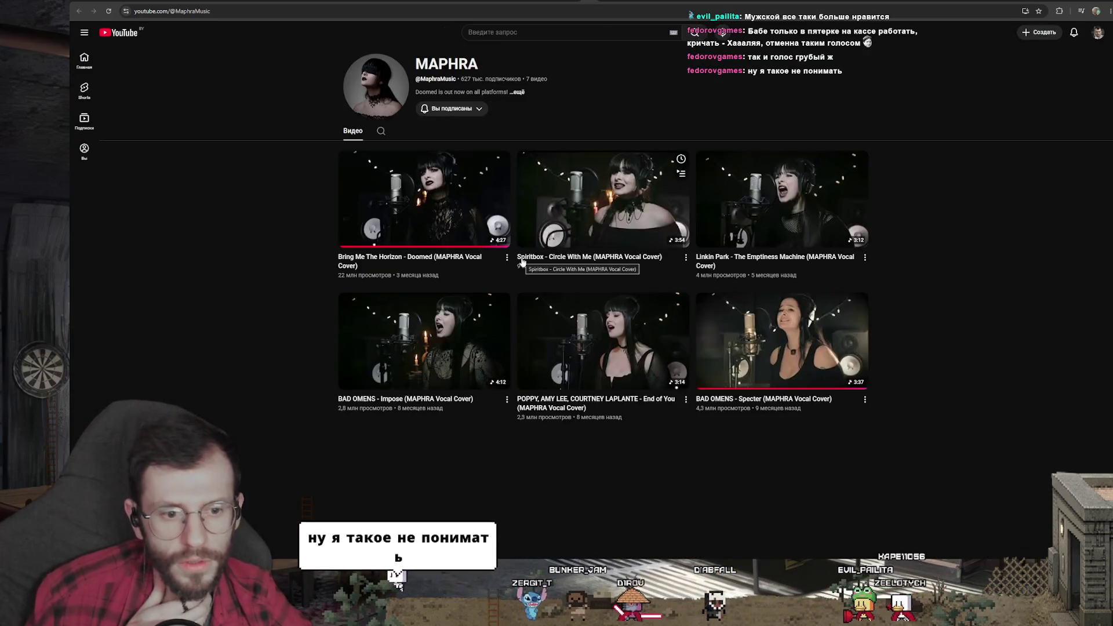
mouse_move(782, 199)
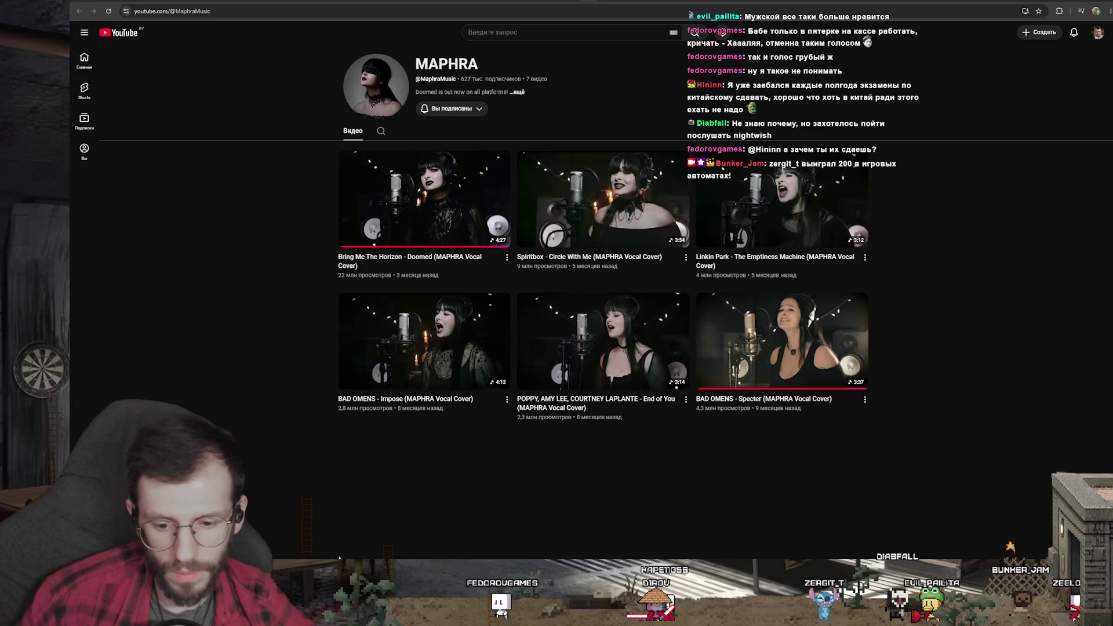
key(ctrl+t)
text(nightwish)
key(Return)
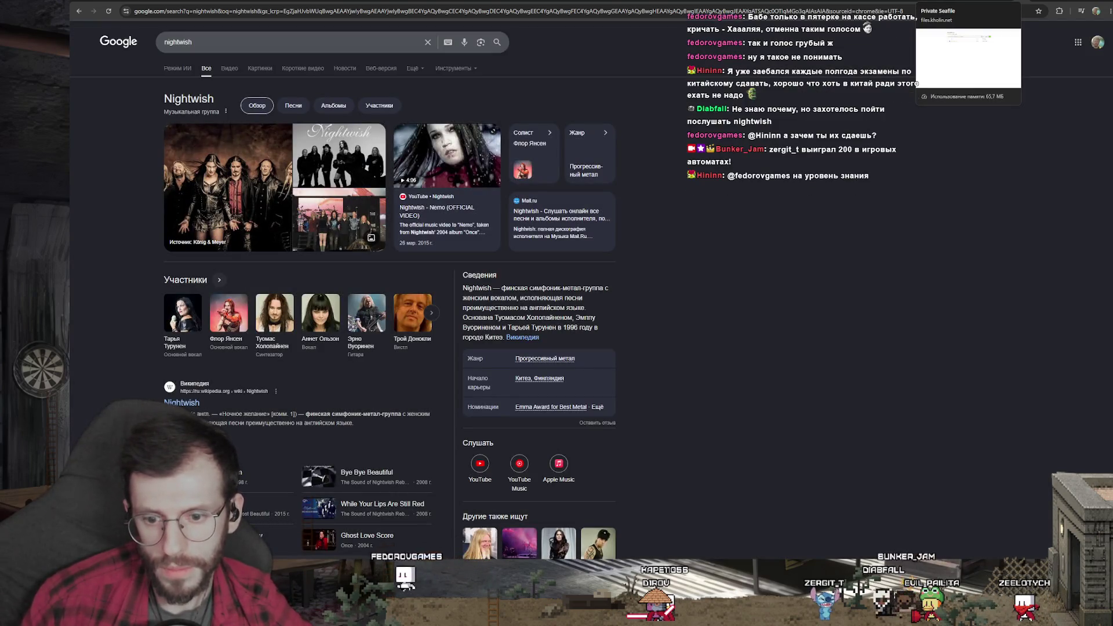
Open the Nightwish Élan official video on YouTube from the video results
click(228, 70)
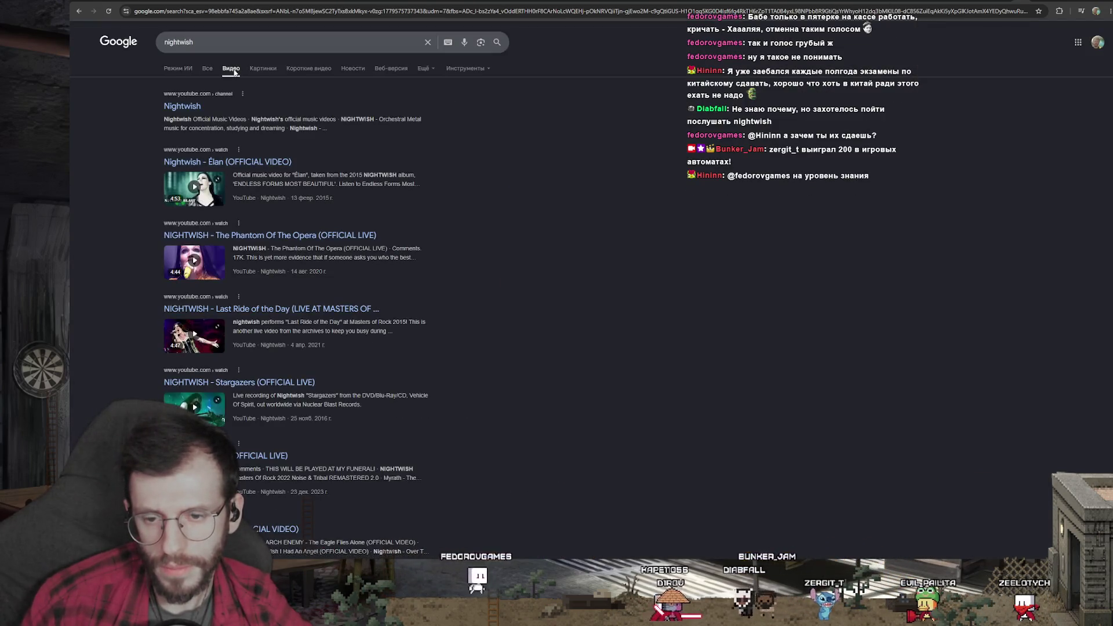
click(192, 187)
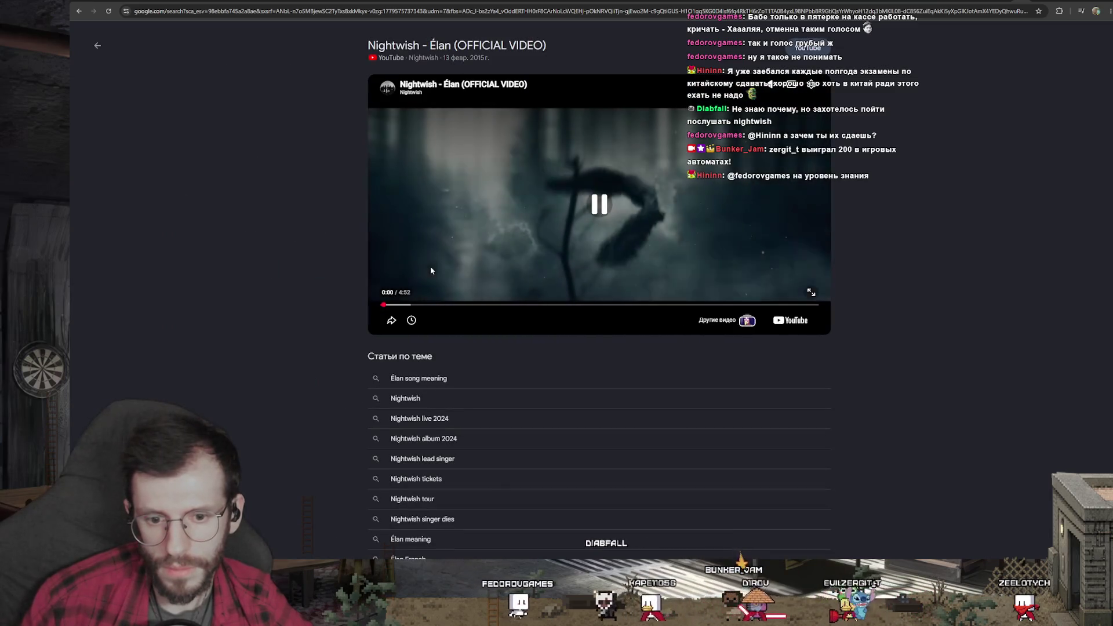
click(793, 319)
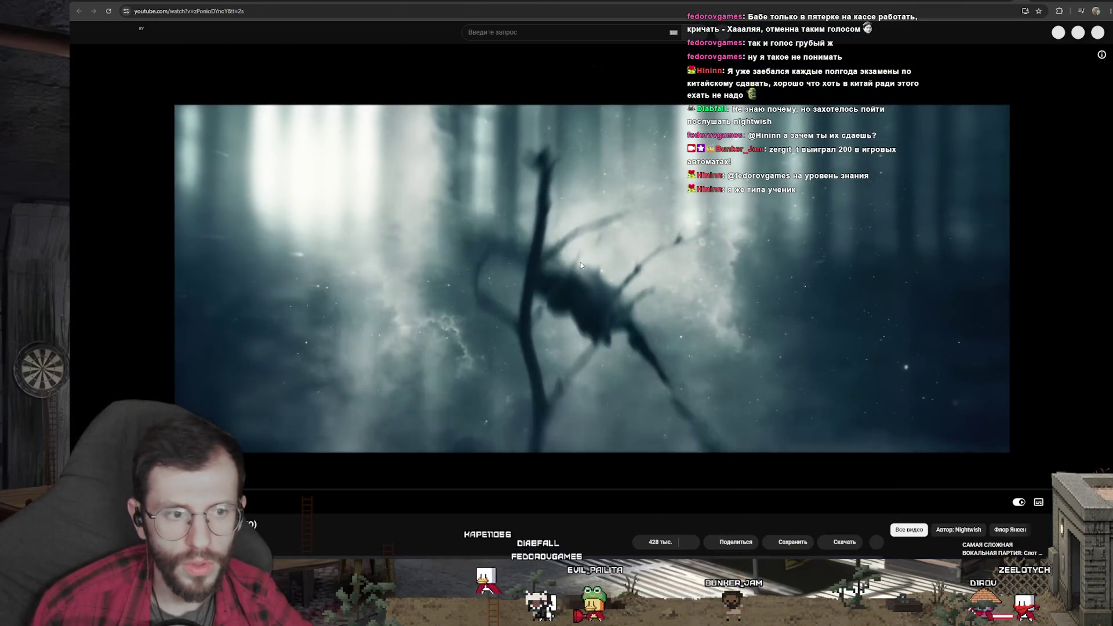
click(580, 262)
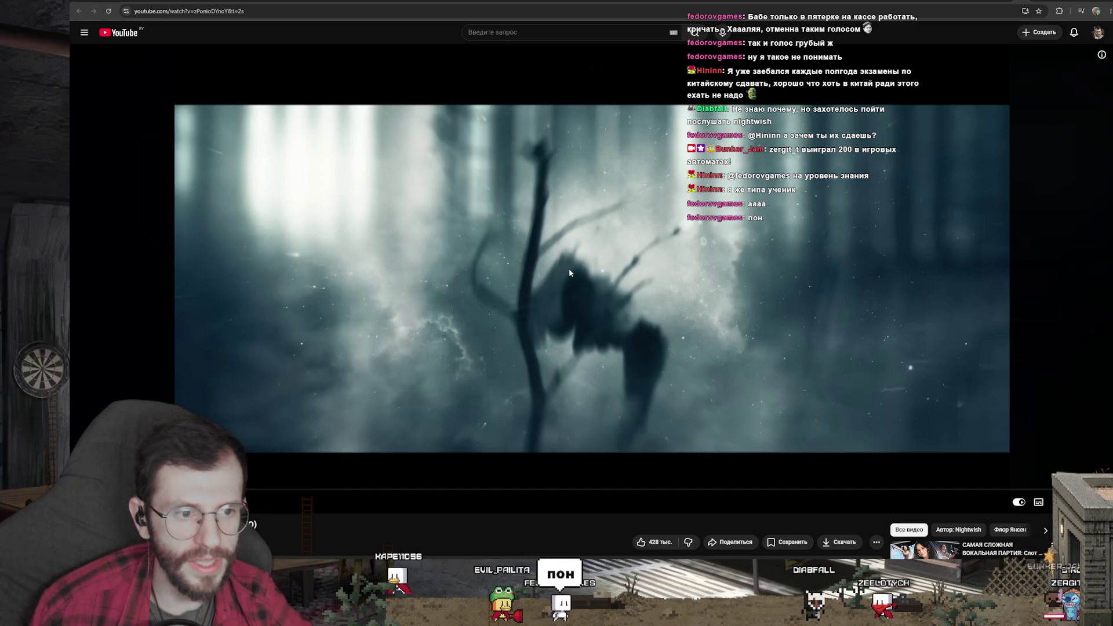
Skip through several scenes of Élan, then return to the MAPHRA channel tab
drag(556, 487, 170, 488)
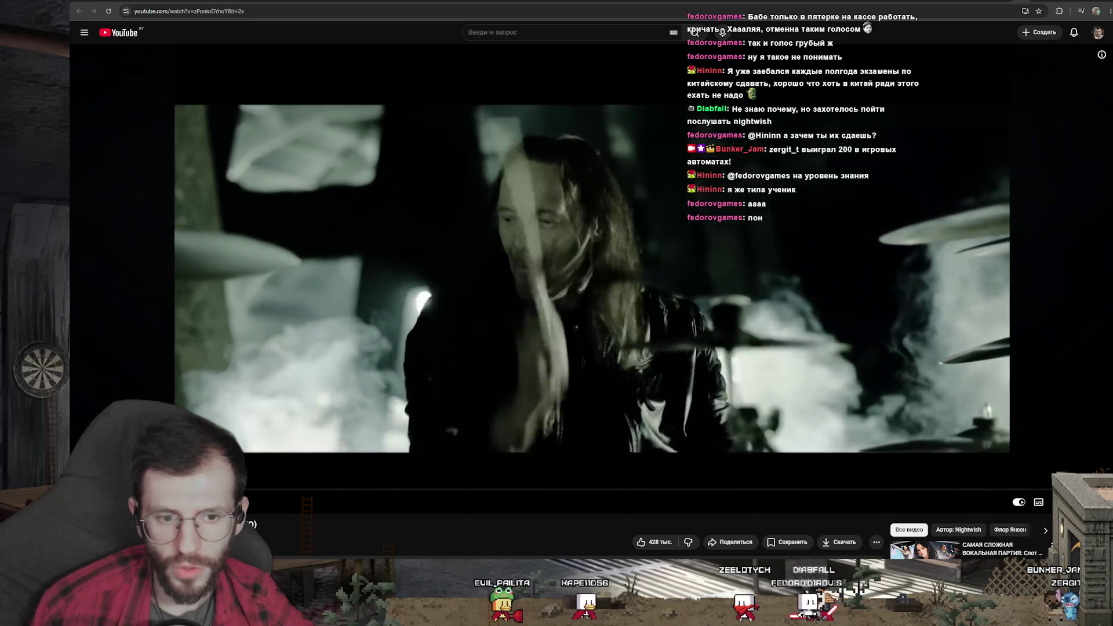
mouse_move(236, 479)
mouse_down()
mouse_move(206, 479)
mouse_move(248, 489)
mouse_up()
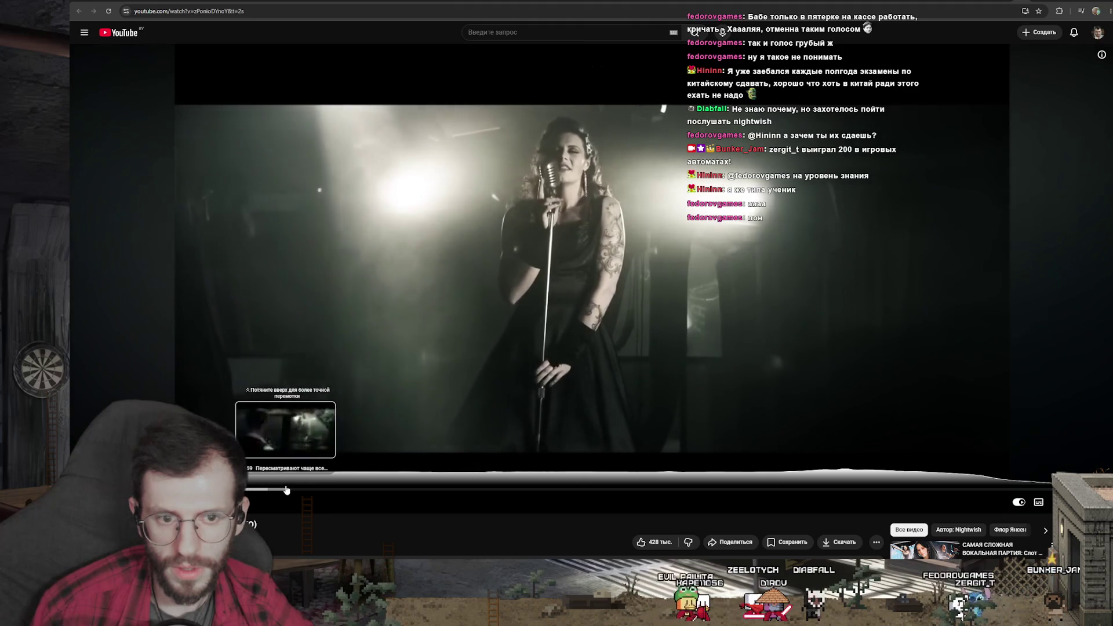
drag(247, 490, 596, 489)
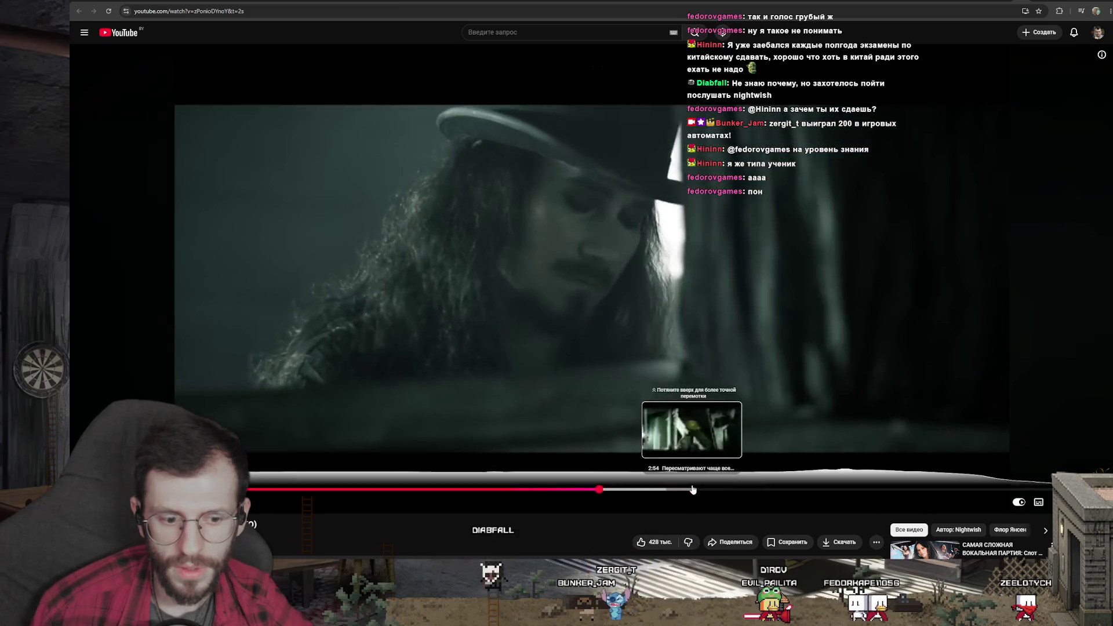
drag(596, 490, 691, 490)
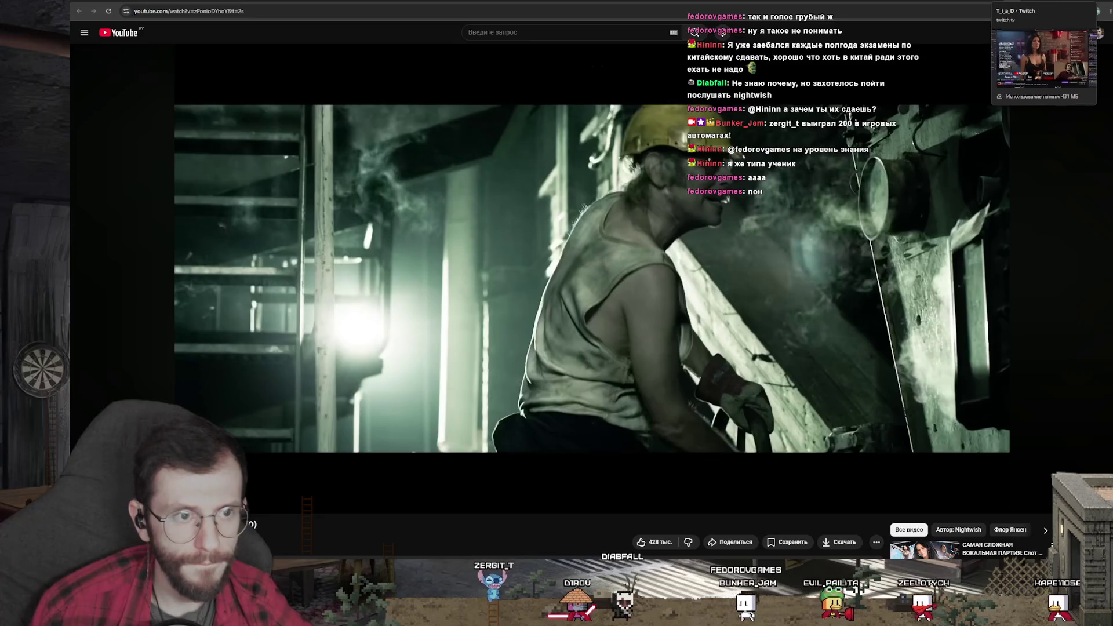
click(610, 2)
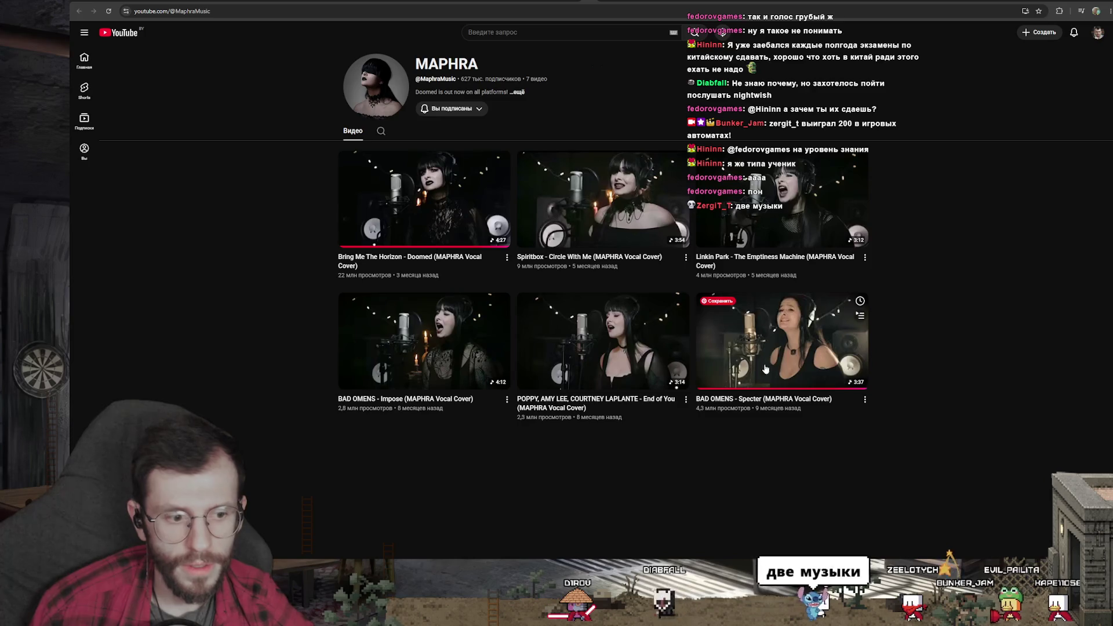
Start the BAD OMENS Specter cover and dismiss the music player over it
click(765, 370)
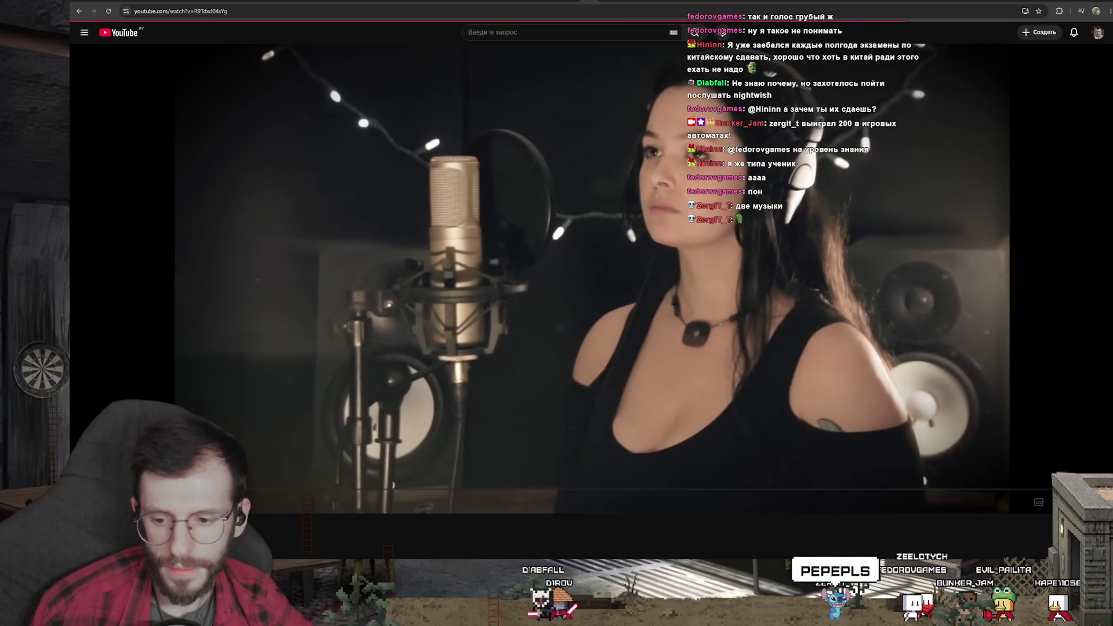
key(alt+Tab)
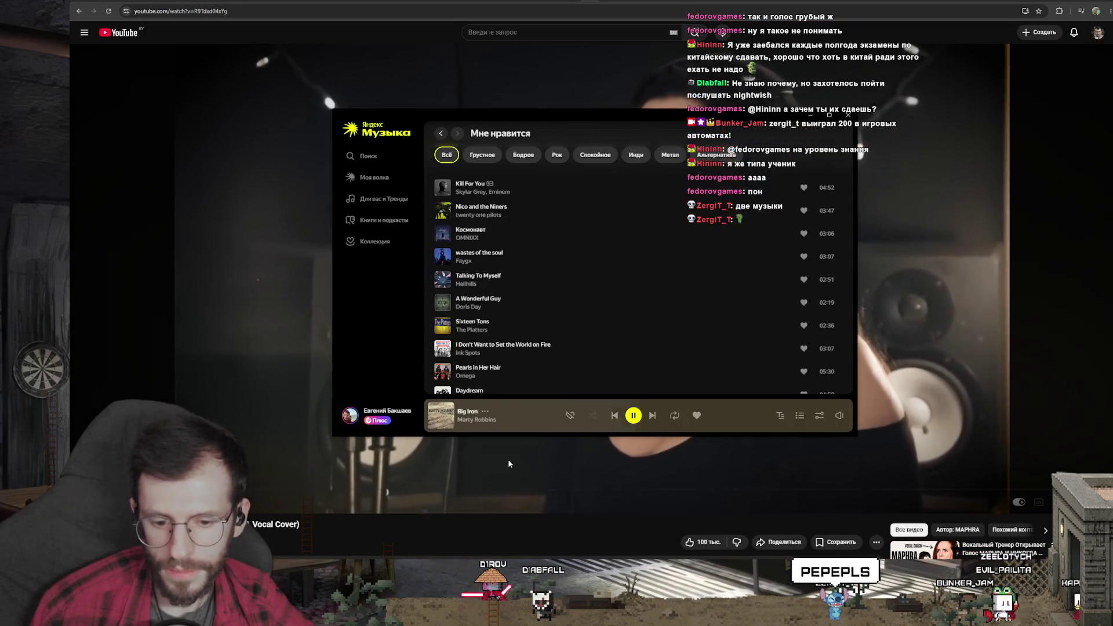
drag(509, 477, 210, 476)
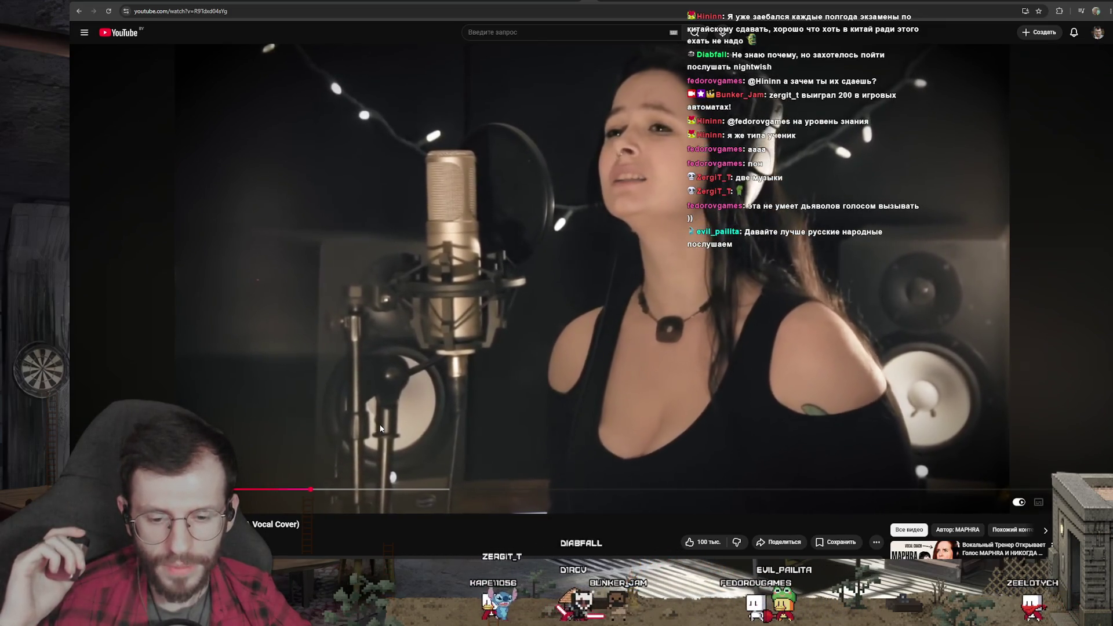
Pause and resume the Specter cover, skipping ahead twice along its progress bar
click(379, 428)
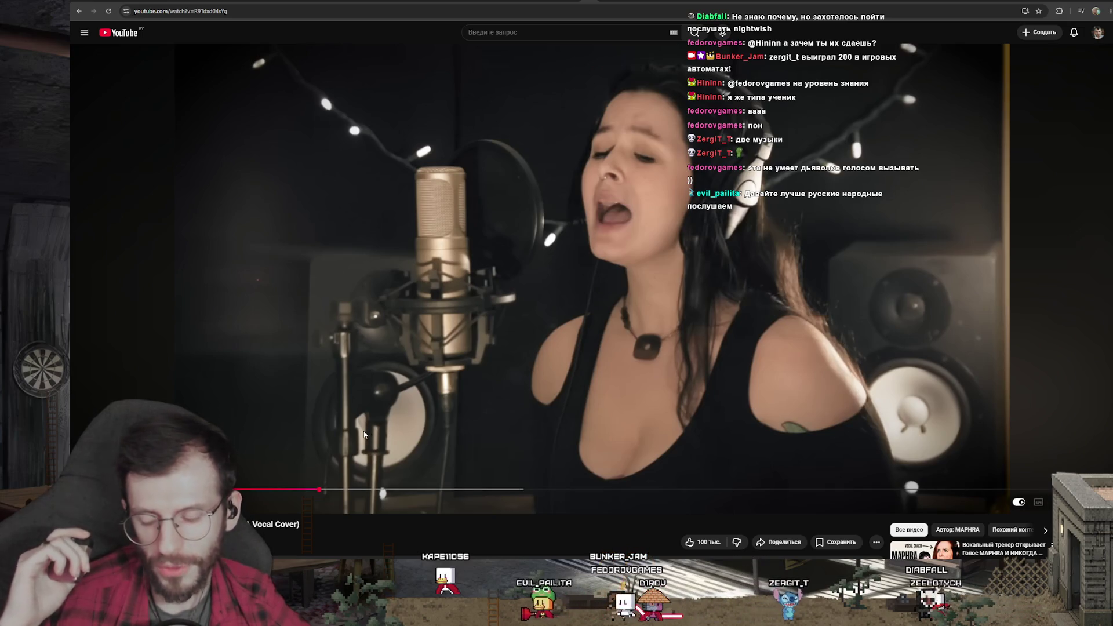
click(368, 430)
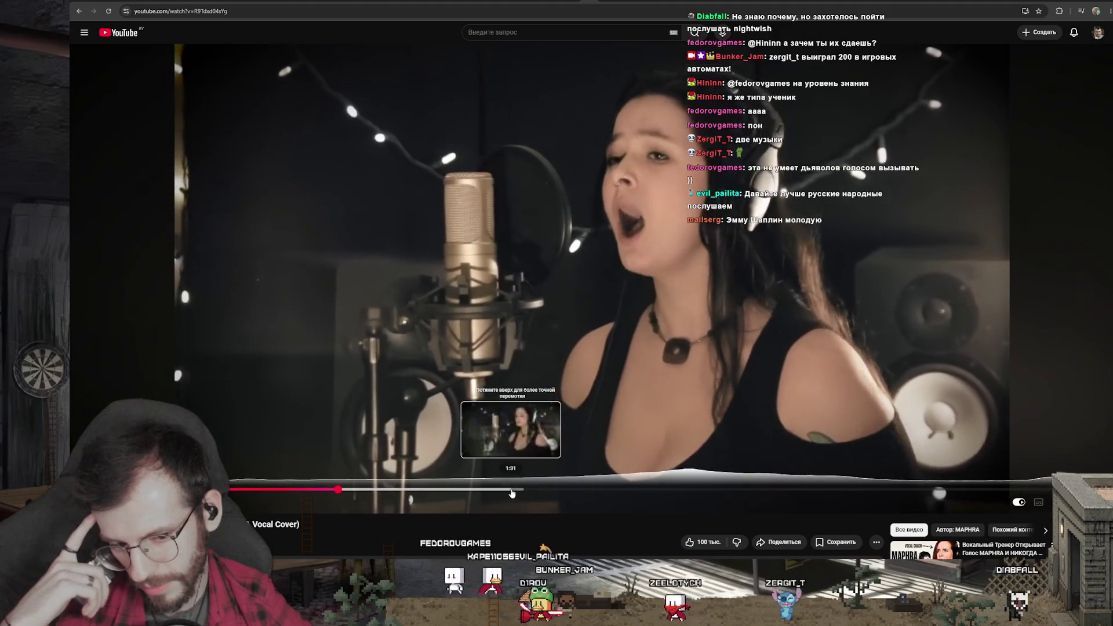
click(626, 494)
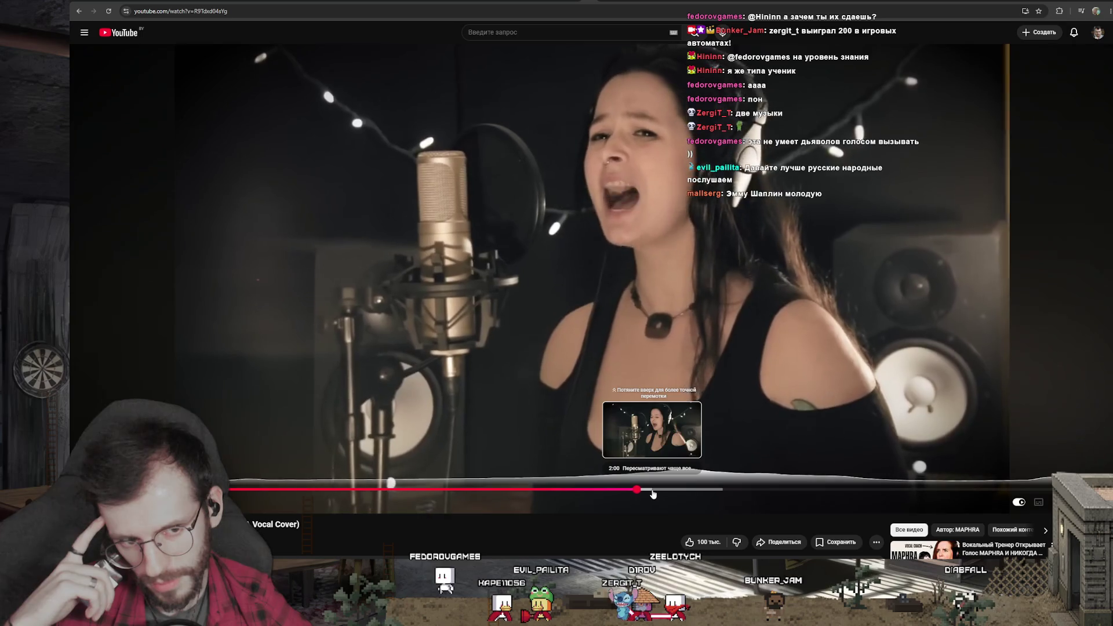
click(653, 494)
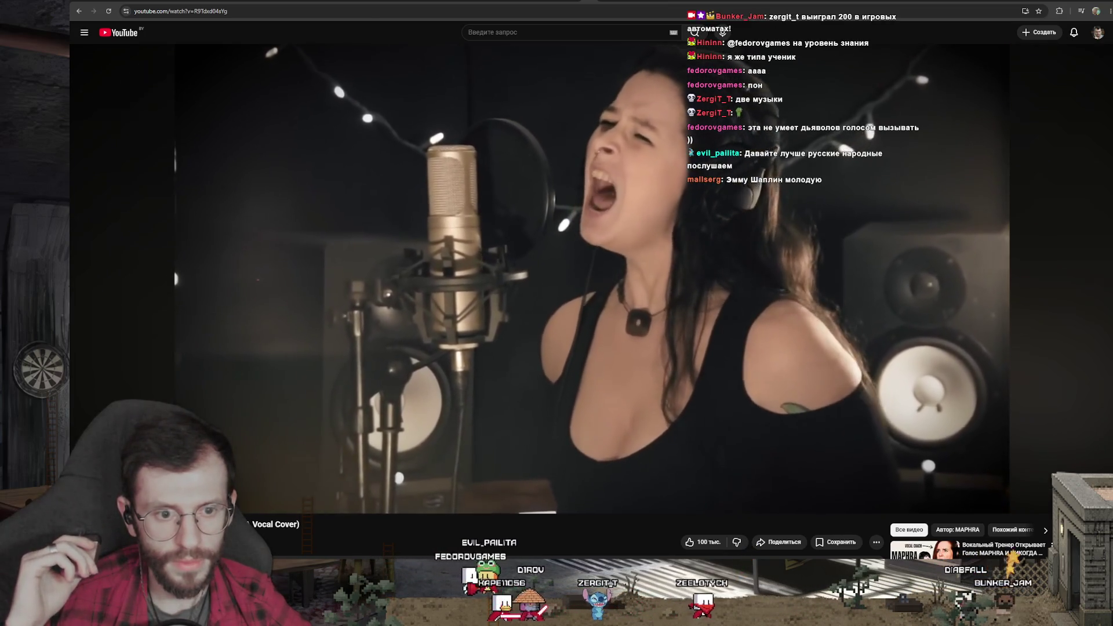
click(559, 420)
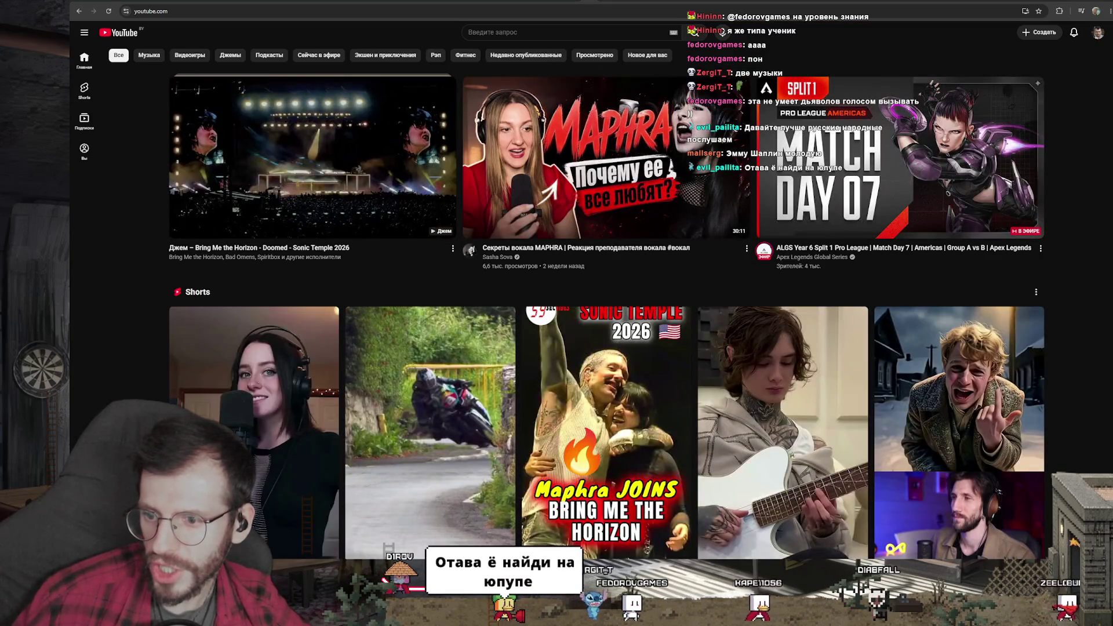
Search Google for Эмма Шапплин in a new tab, briefly showing Yandex Music
key(ctrl+t)
text(Эмму Шаплин)
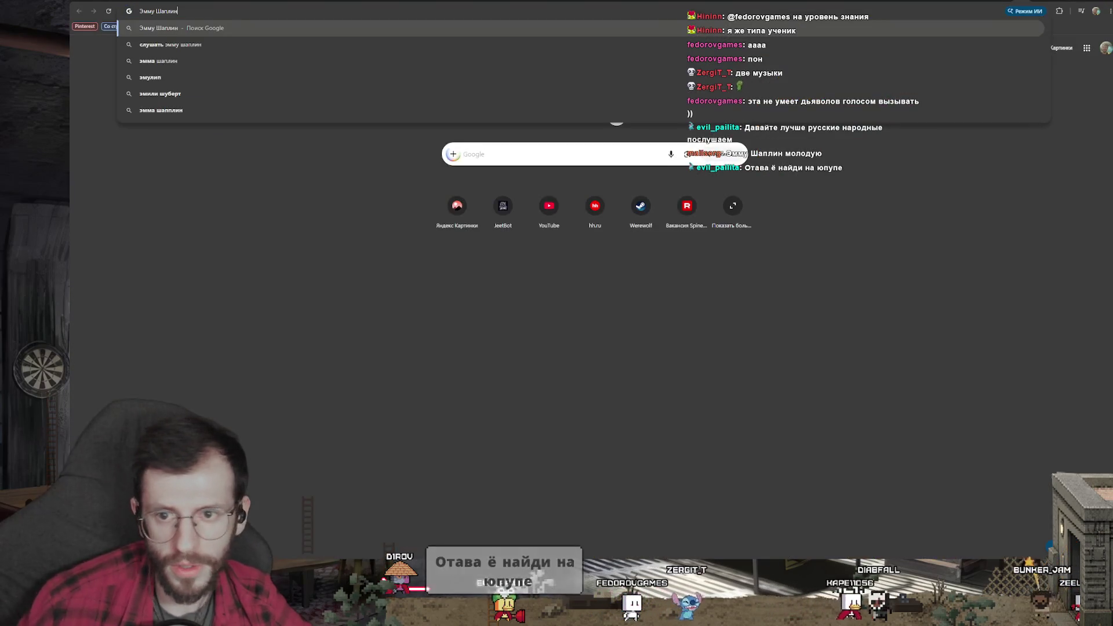
key(Return)
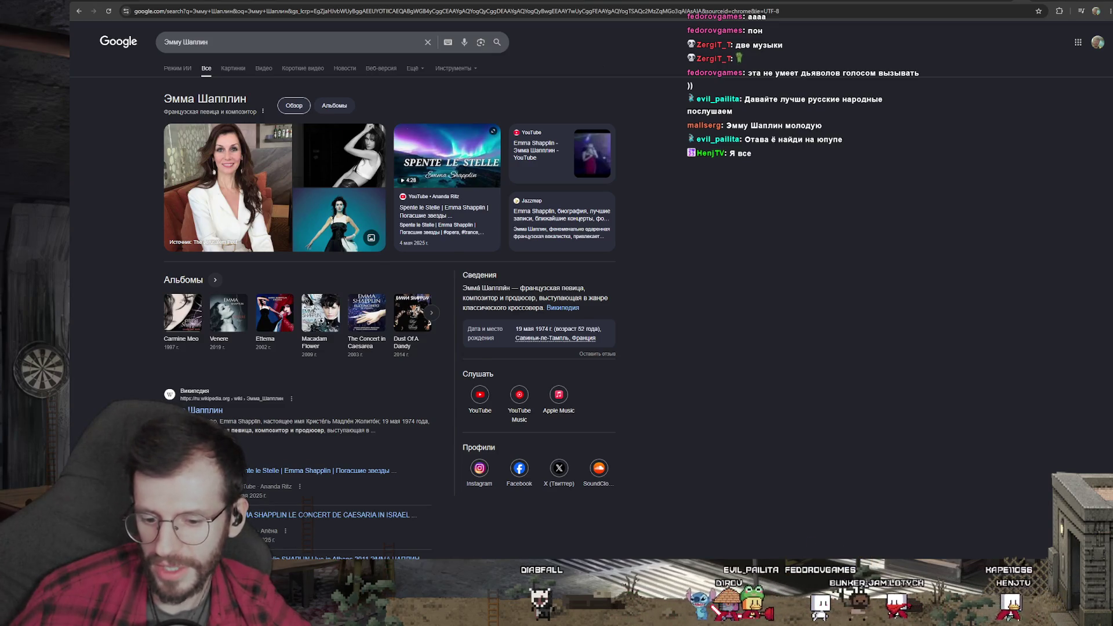
key(alt+Tab)
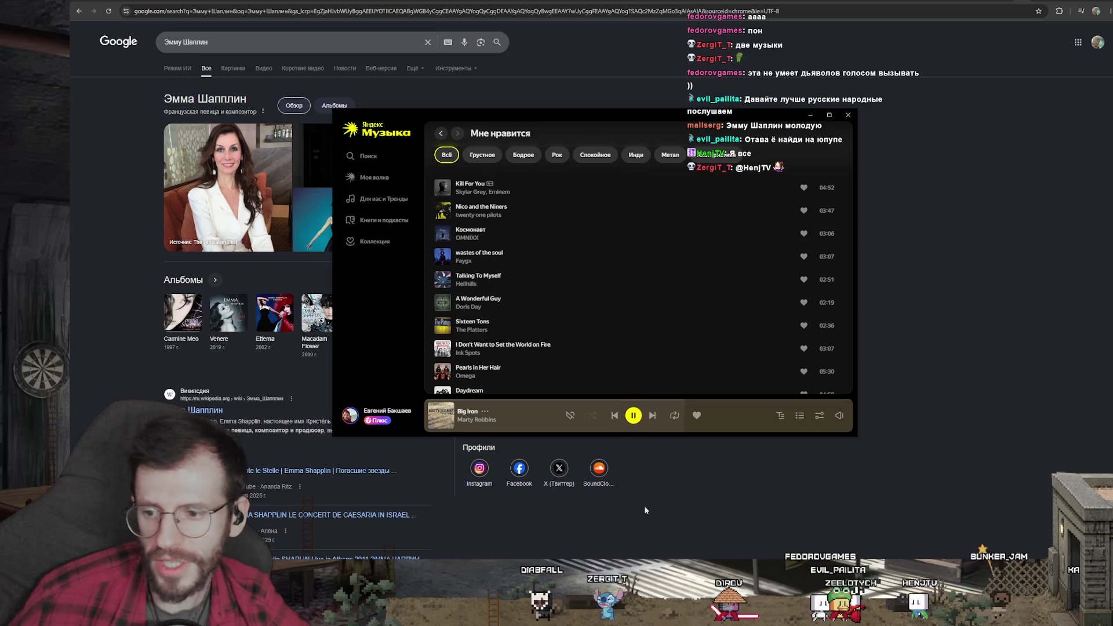
key(alt+Tab)
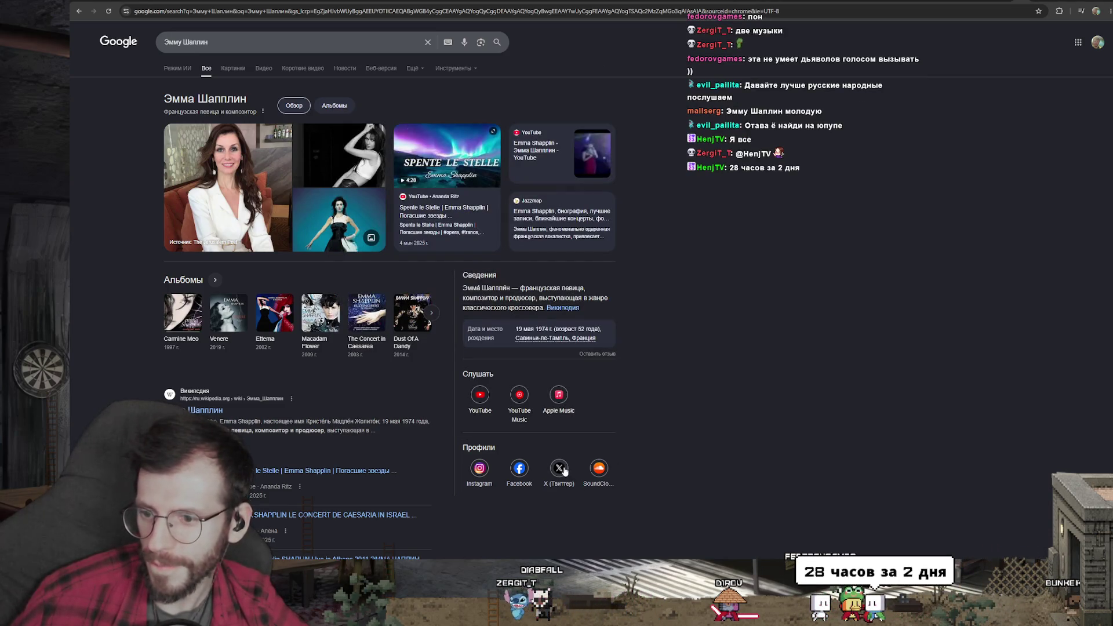
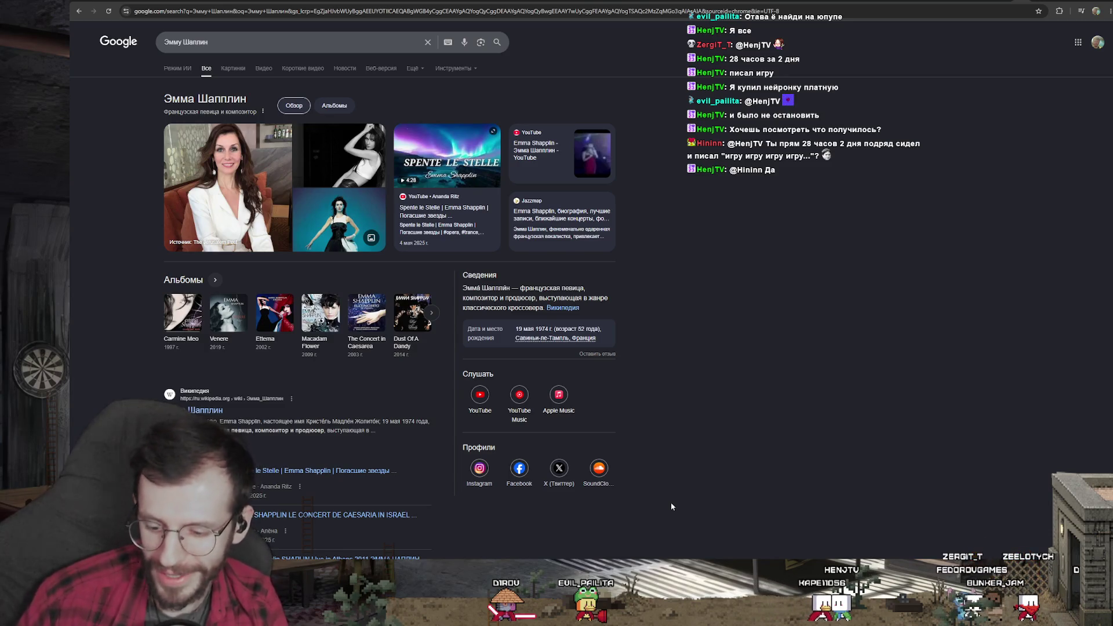
Briefly play the forwarded game video in the chat, then pause it and close the viewer
click(1031, 539)
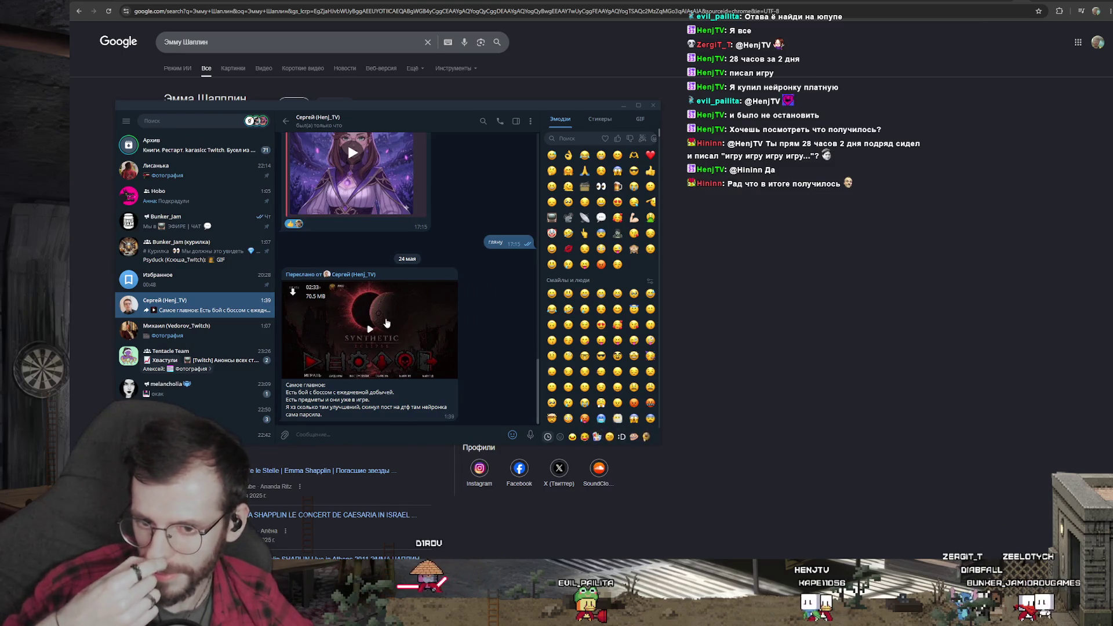
click(380, 308)
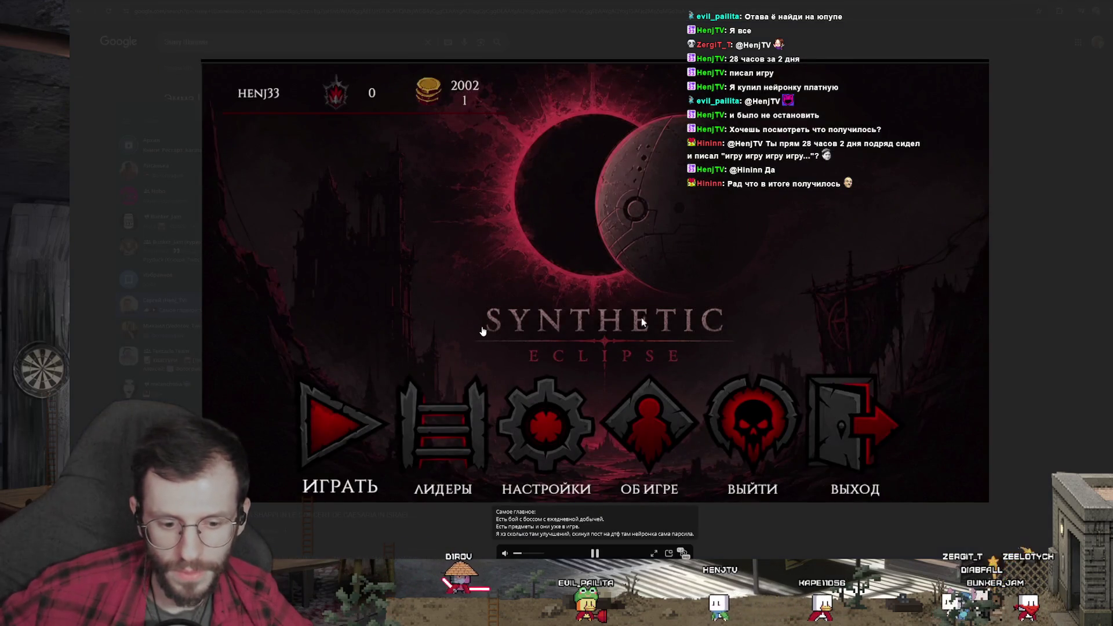
click(378, 282)
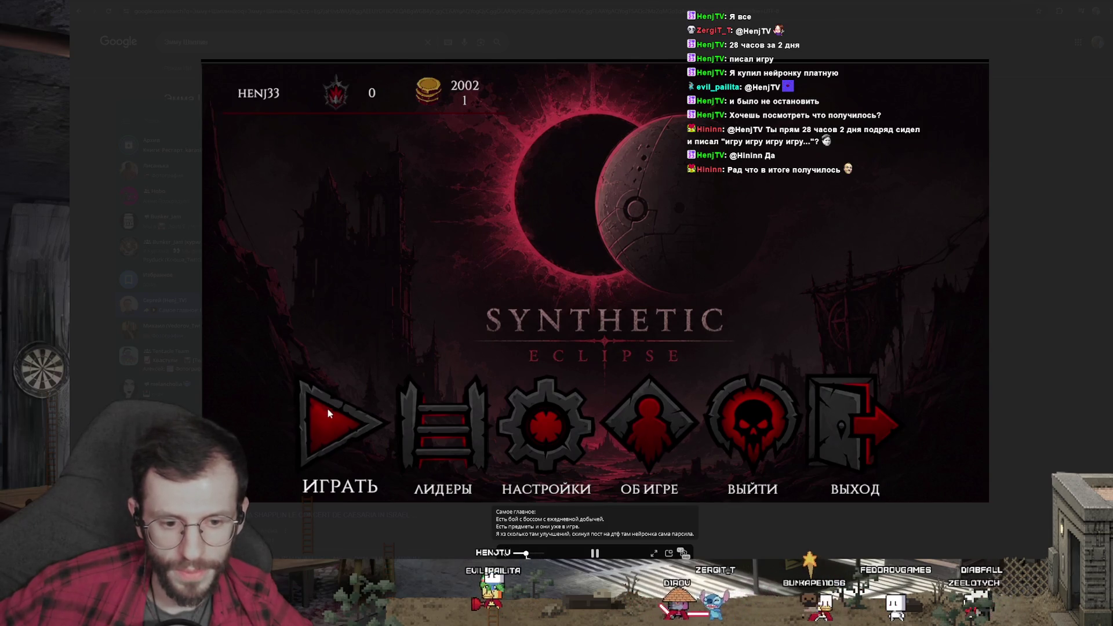
key(space)
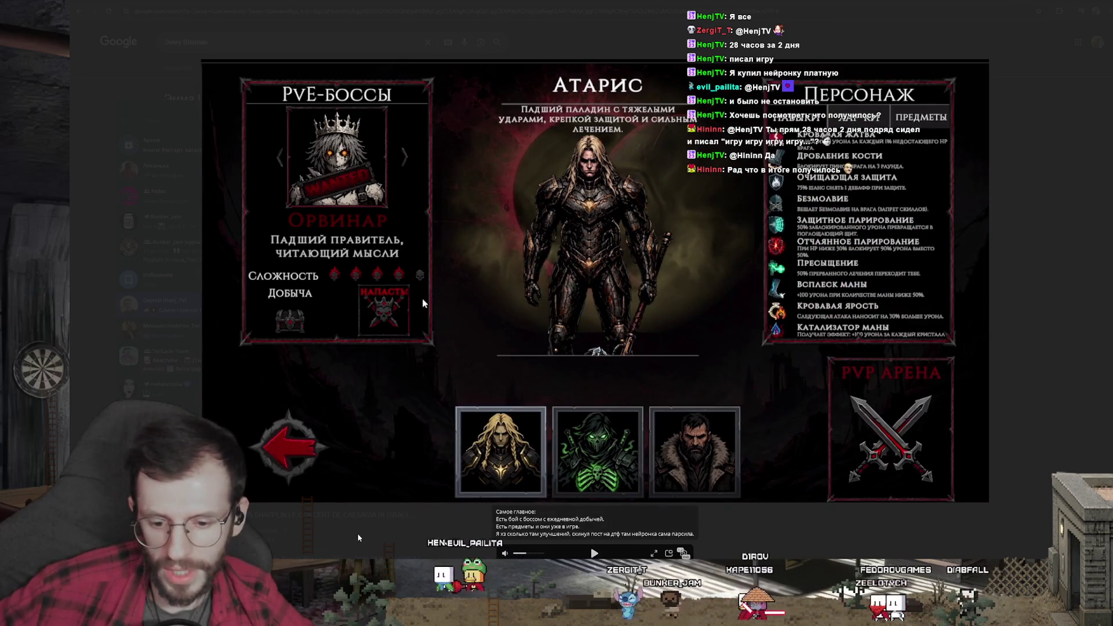
key(Escape)
Tidy the music and chat windows, reopen the game video and resume playback to the item upgrade screen
key(alt+Tab)
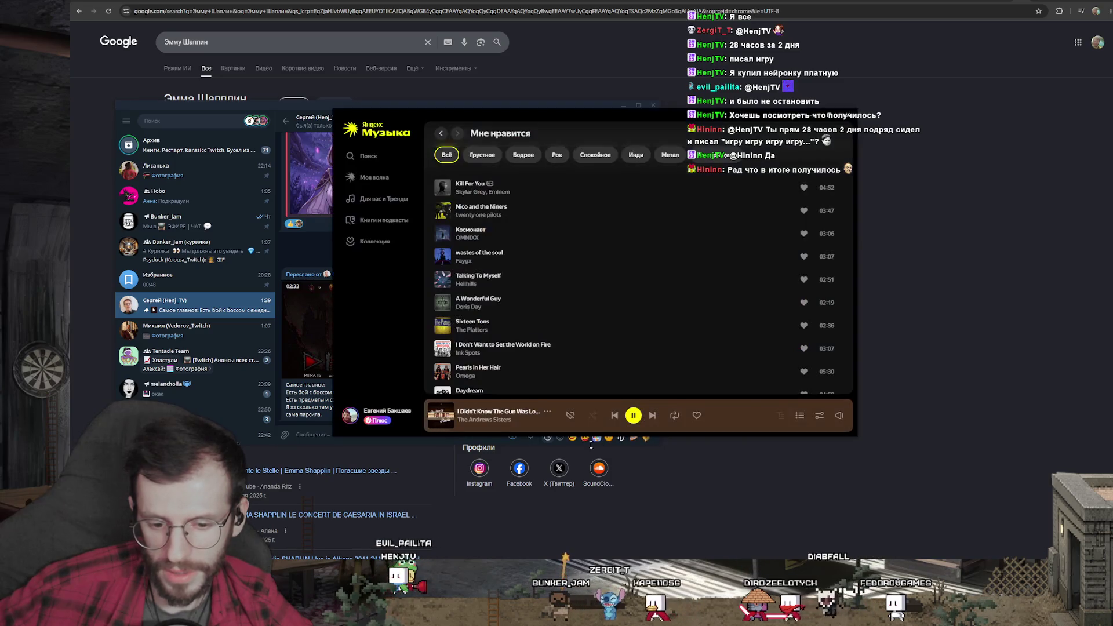
click(591, 445)
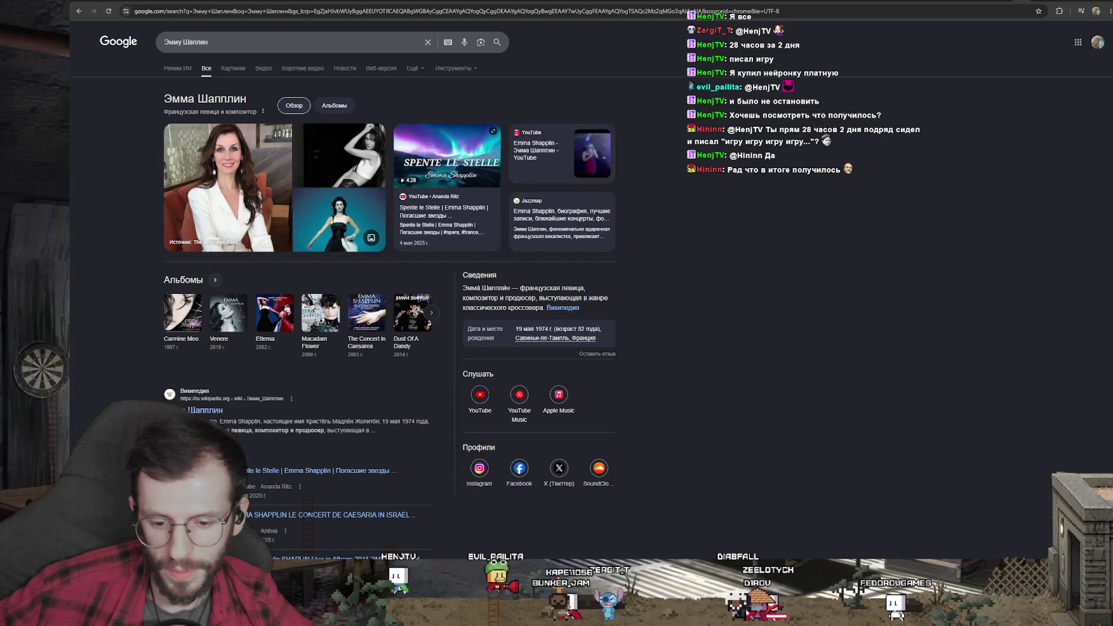
key(alt+Tab)
click(348, 142)
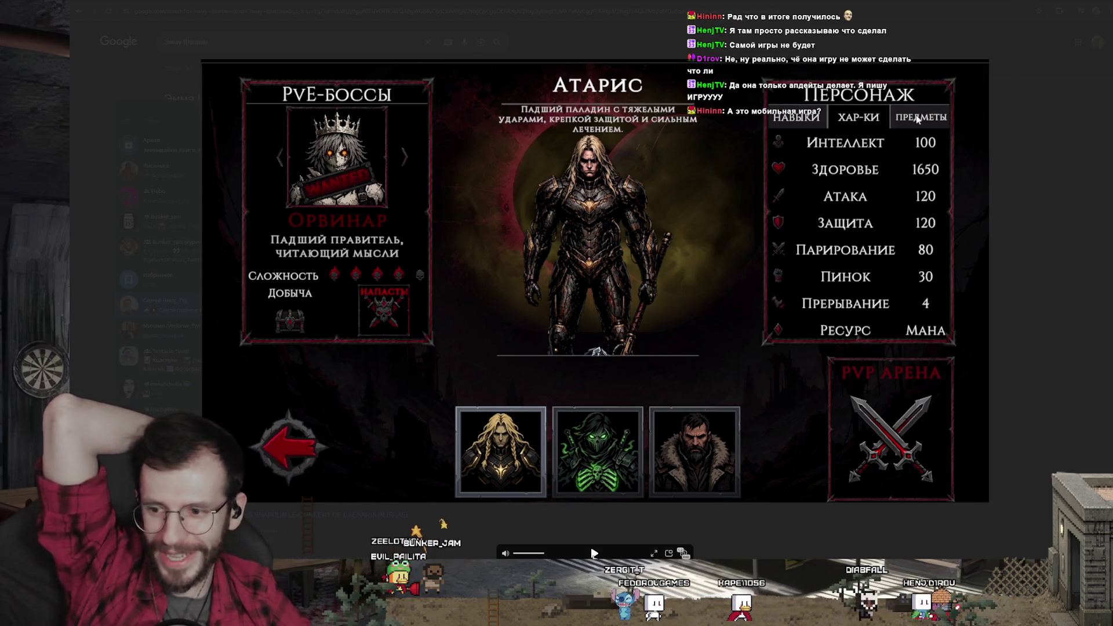
key(space)
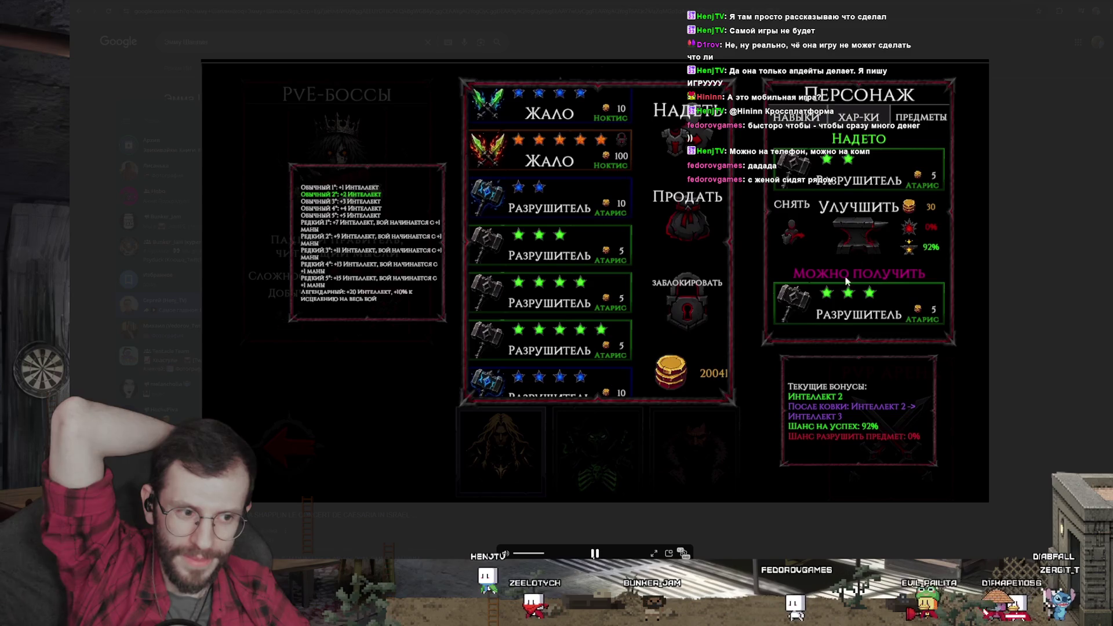
click(857, 236)
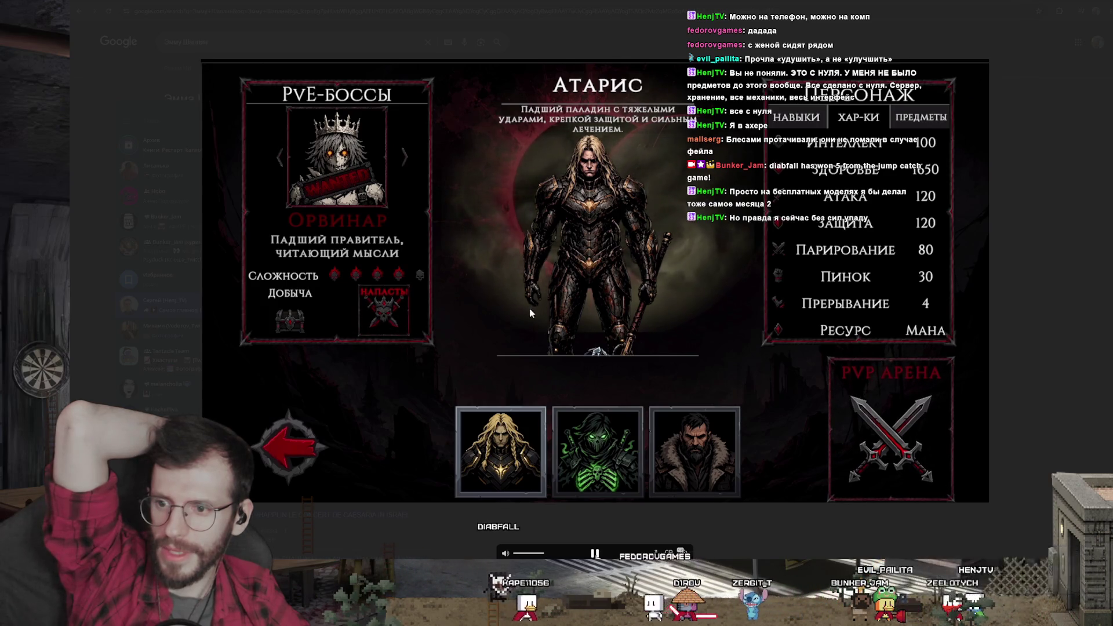
click(389, 311)
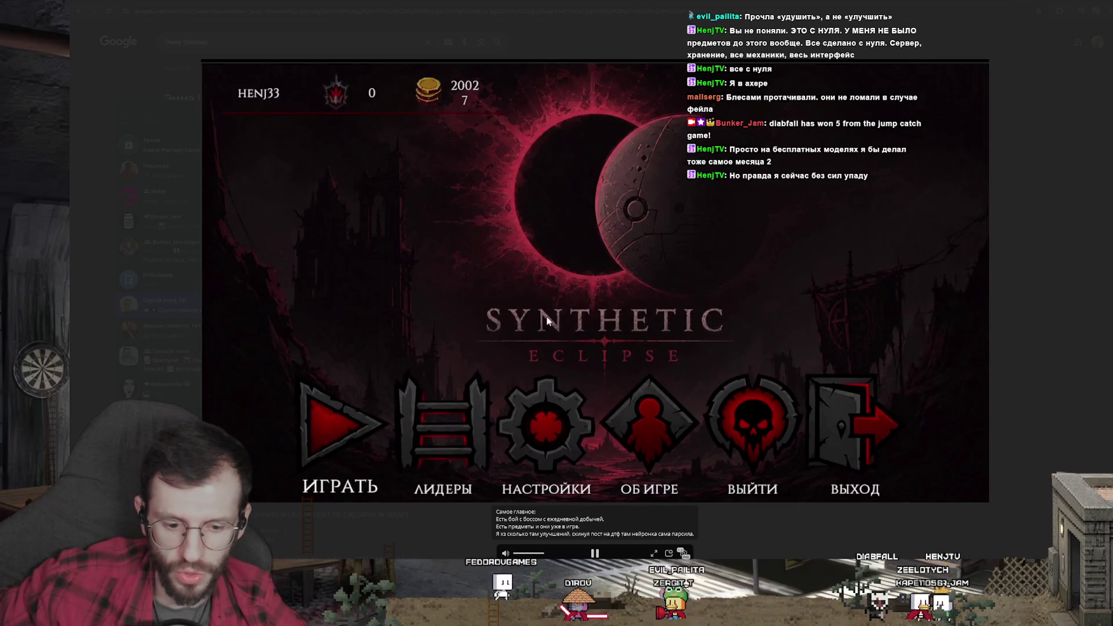
Skip ahead in the game video and close the Telegram media viewer
click(341, 423)
click(807, 113)
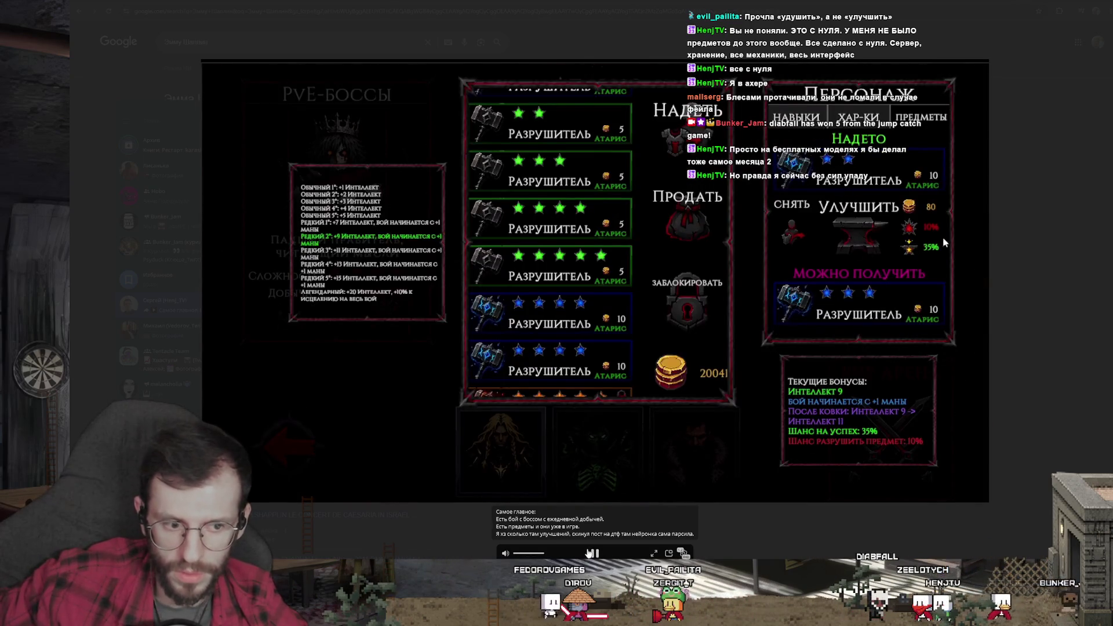
click(861, 522)
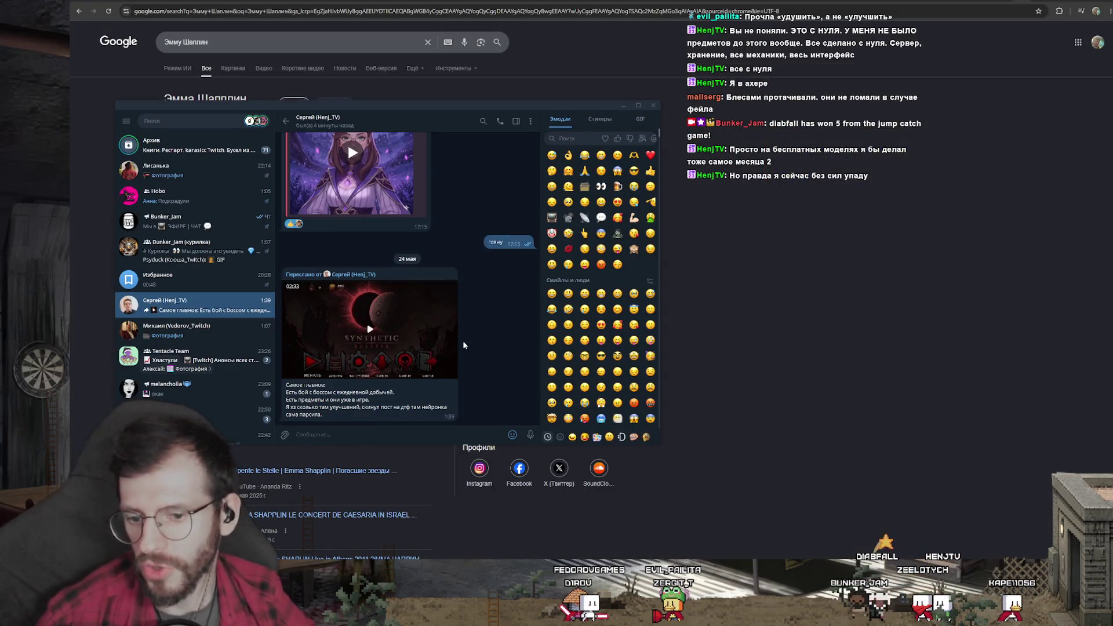
Switch past the music player to Spine and jump the wolf animation to frame 68
key(alt+Tab)
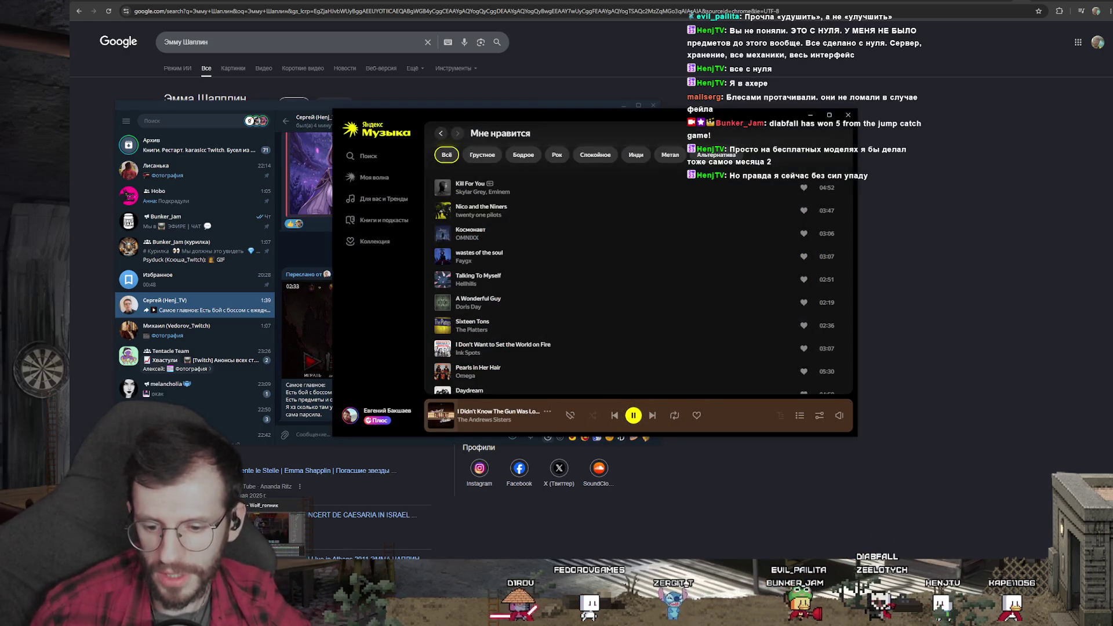
key(alt+Tab)
click(602, 423)
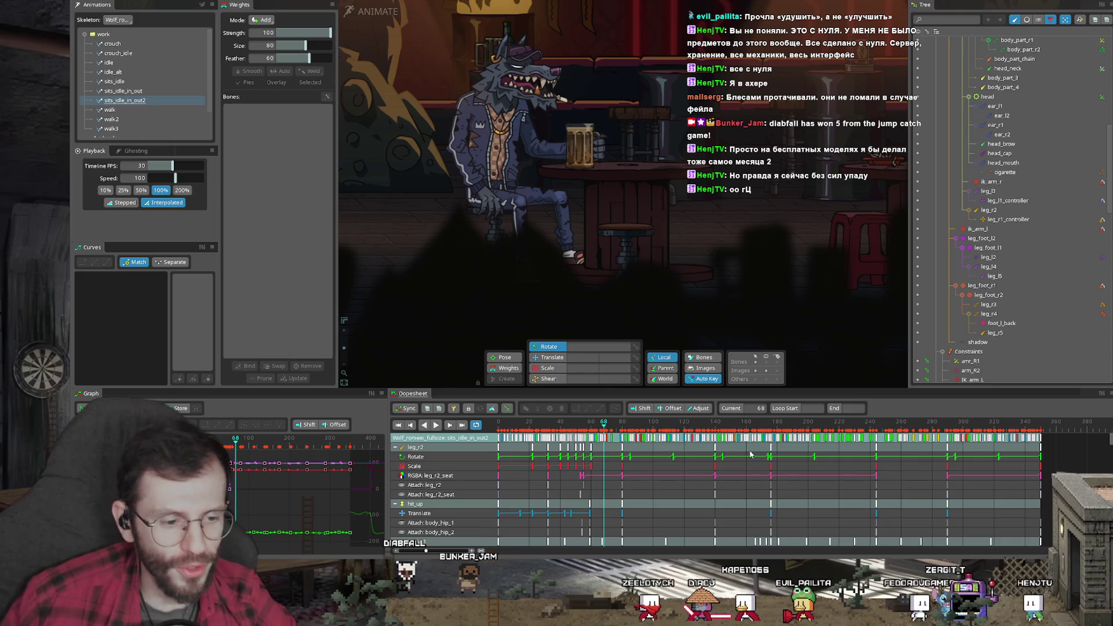
Preview the wolf animation, replaying from frame 177 and again from frame 87
key(space)
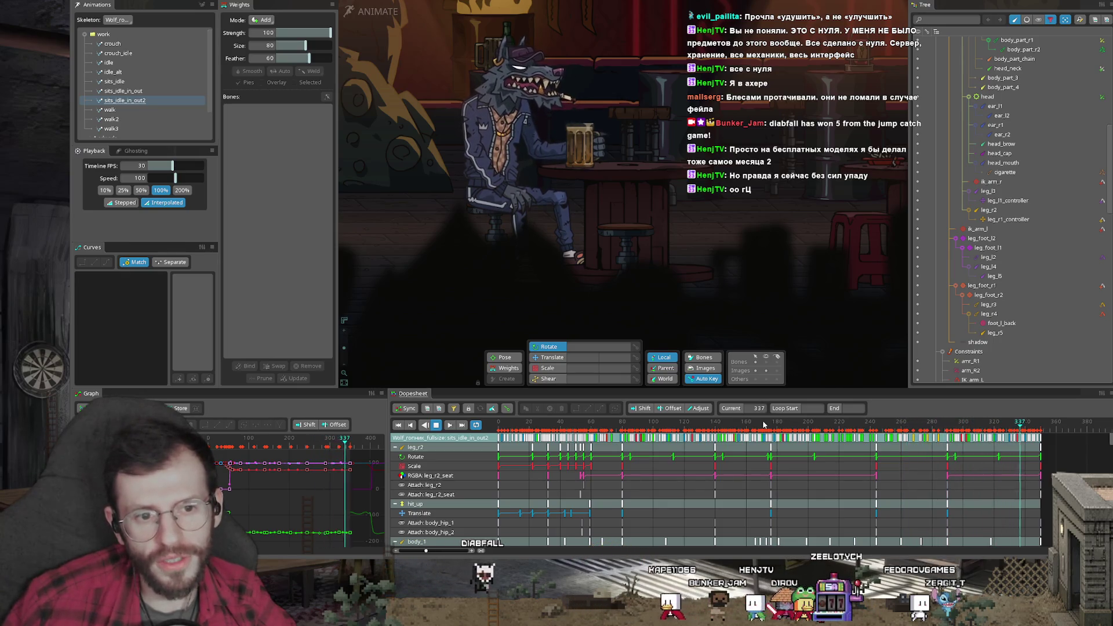
click(762, 426)
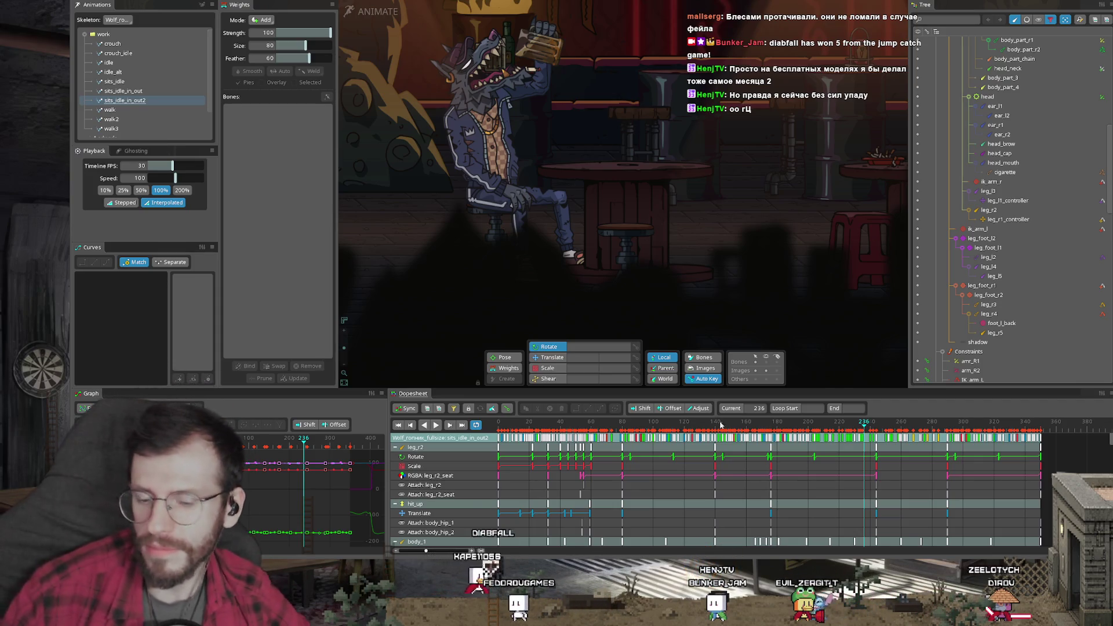
click(592, 430)
key(space)
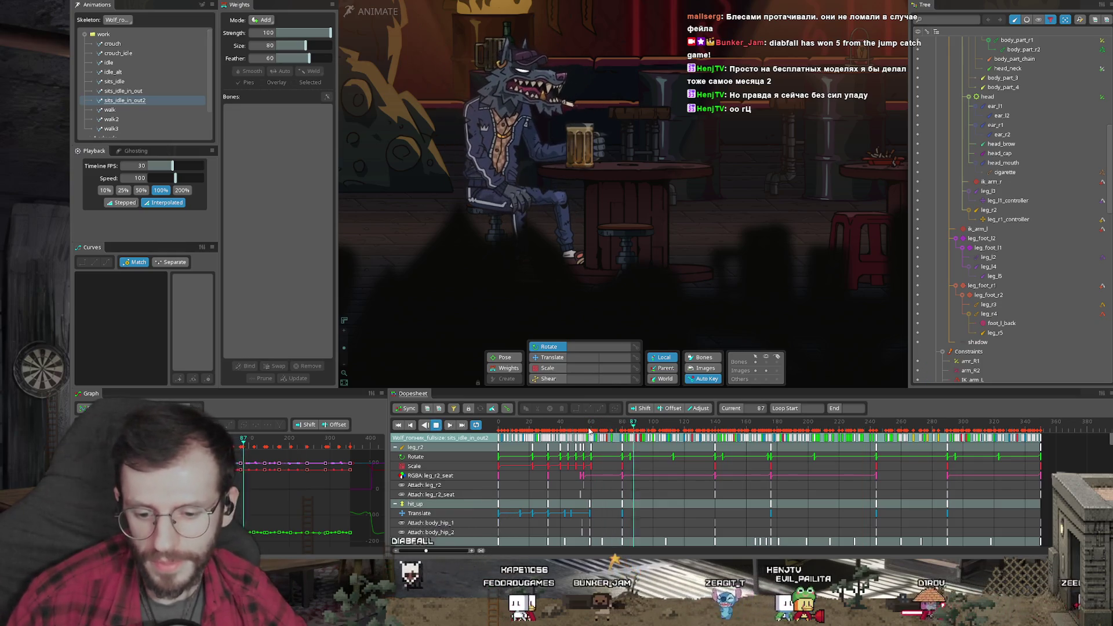
Stop playback and inspect the poses at frames 15, 40 and 57 of the wolf animation
key(space)
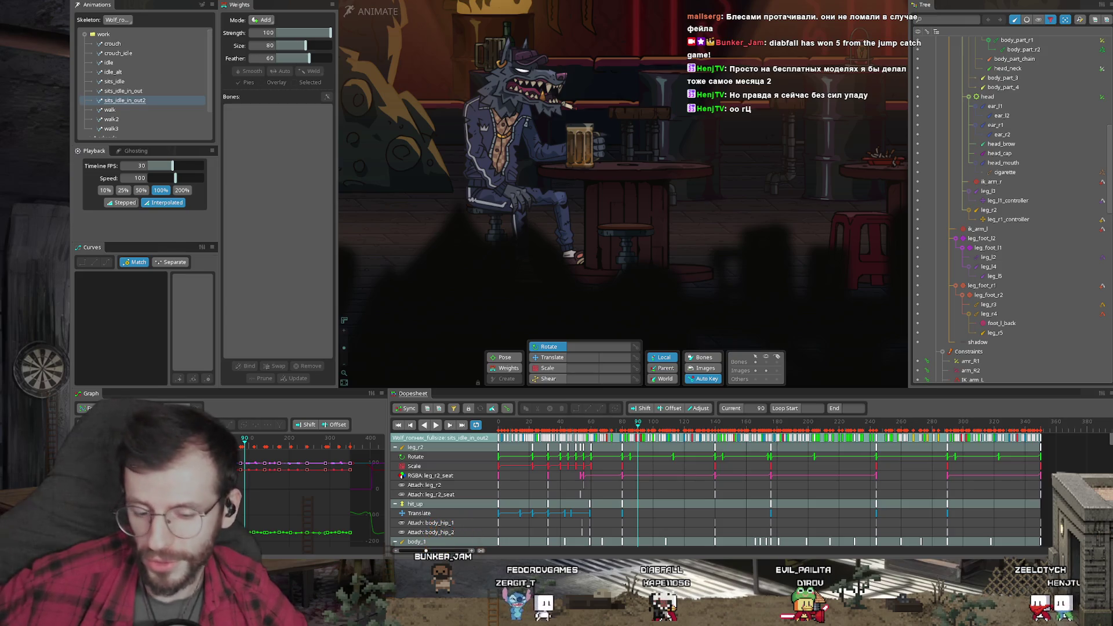
click(523, 425)
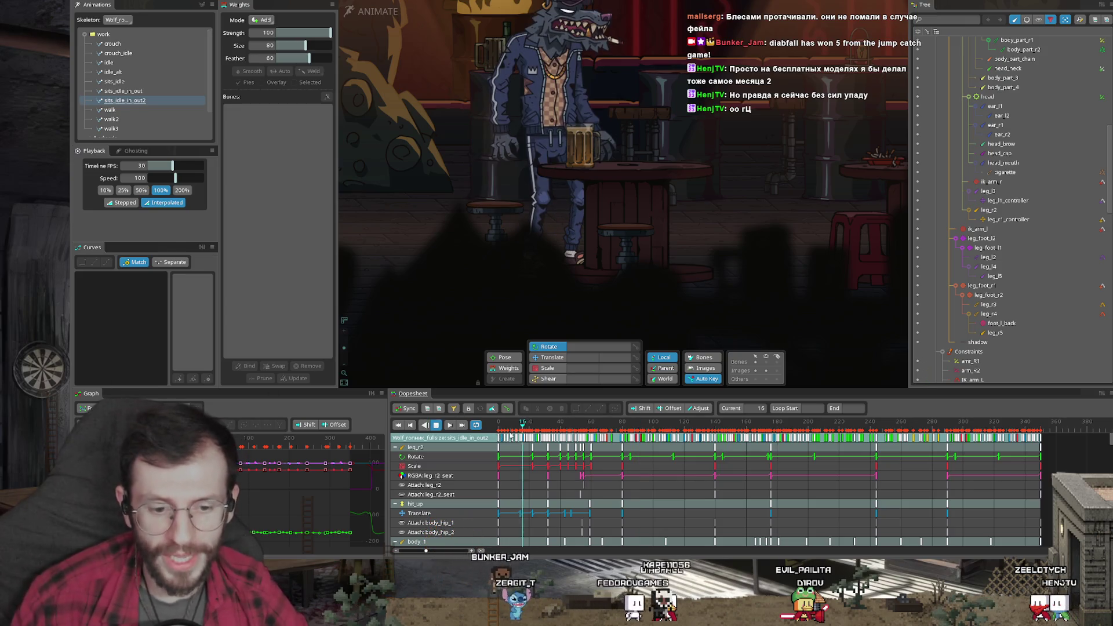
click(555, 438)
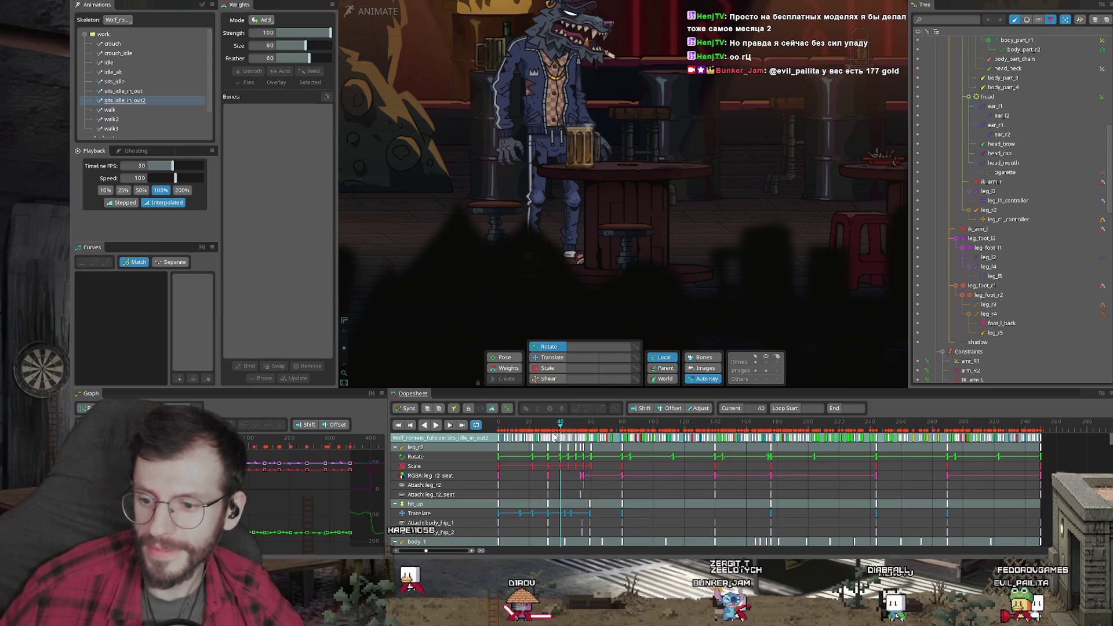
drag(629, 423, 587, 424)
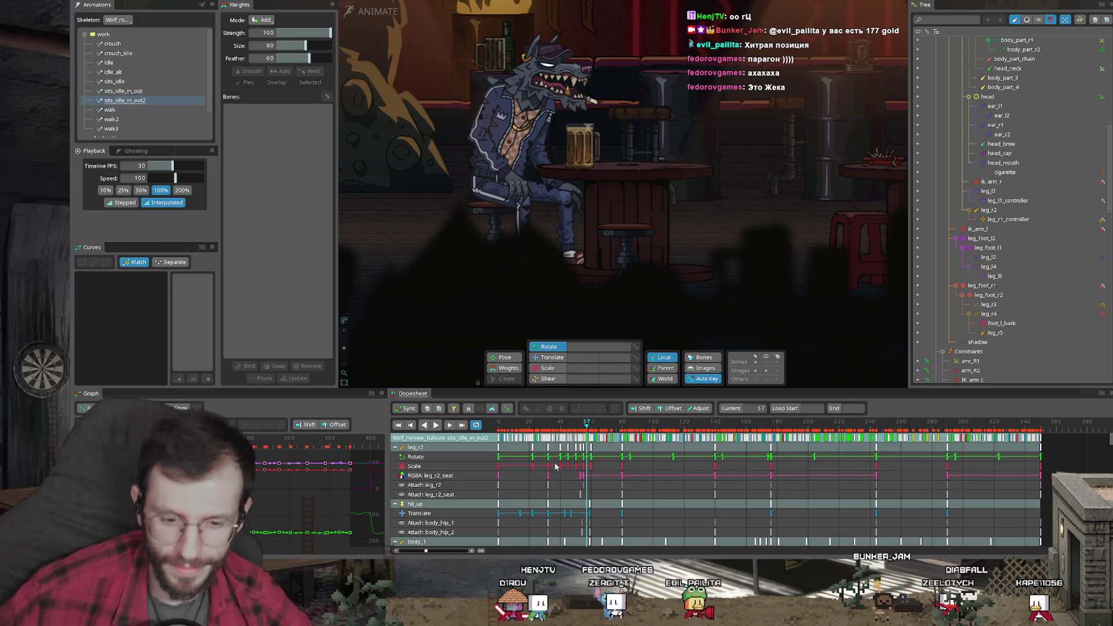
Check frame 46 where the wolf stands, then switch from Spine to the browser
click(570, 423)
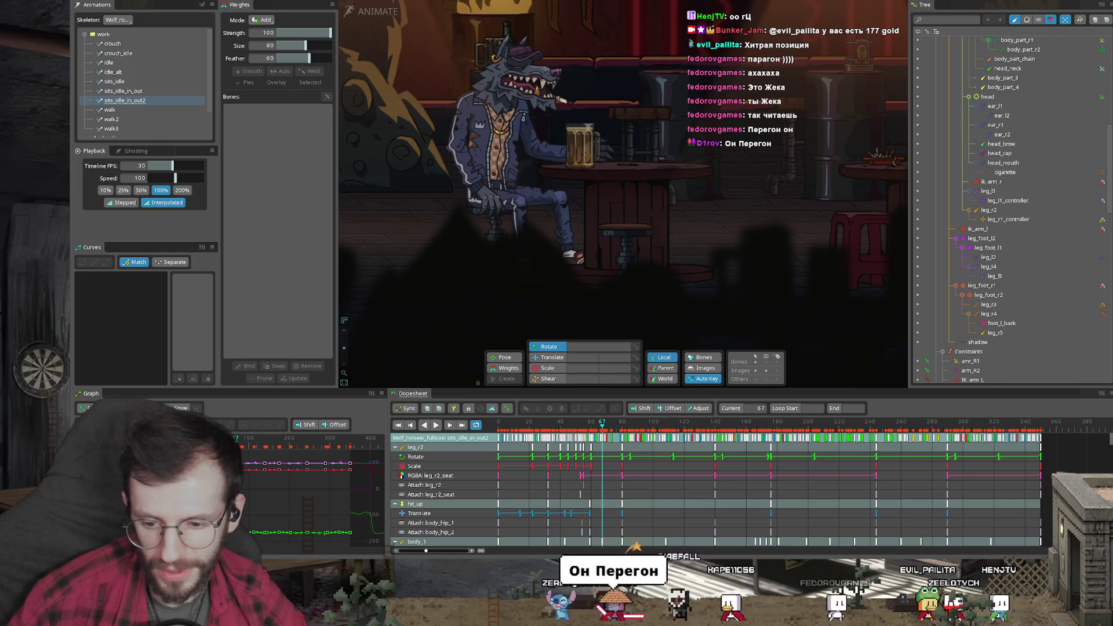
key(alt+Tab)
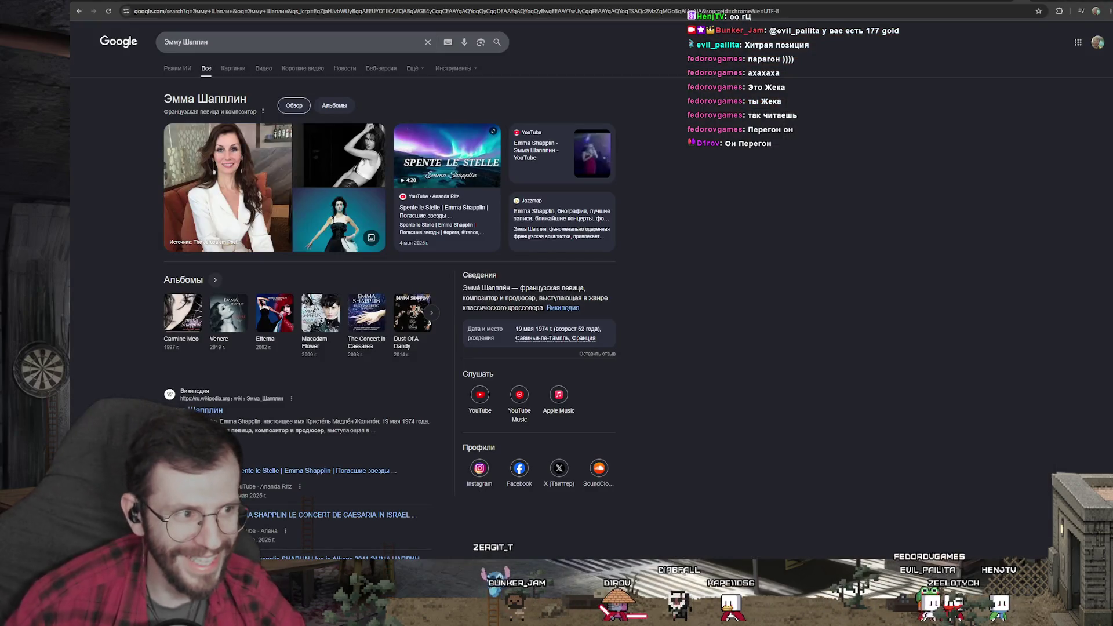
Search Google for парагон in a new tab and expand its AI overview
key(ctrl+t)
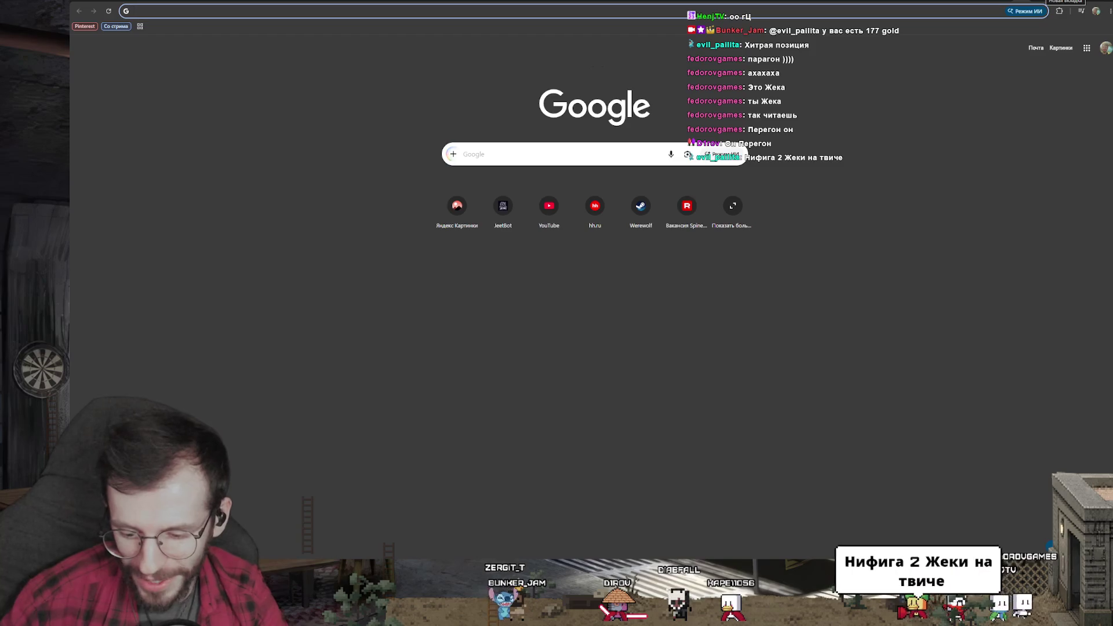
text(парагон)
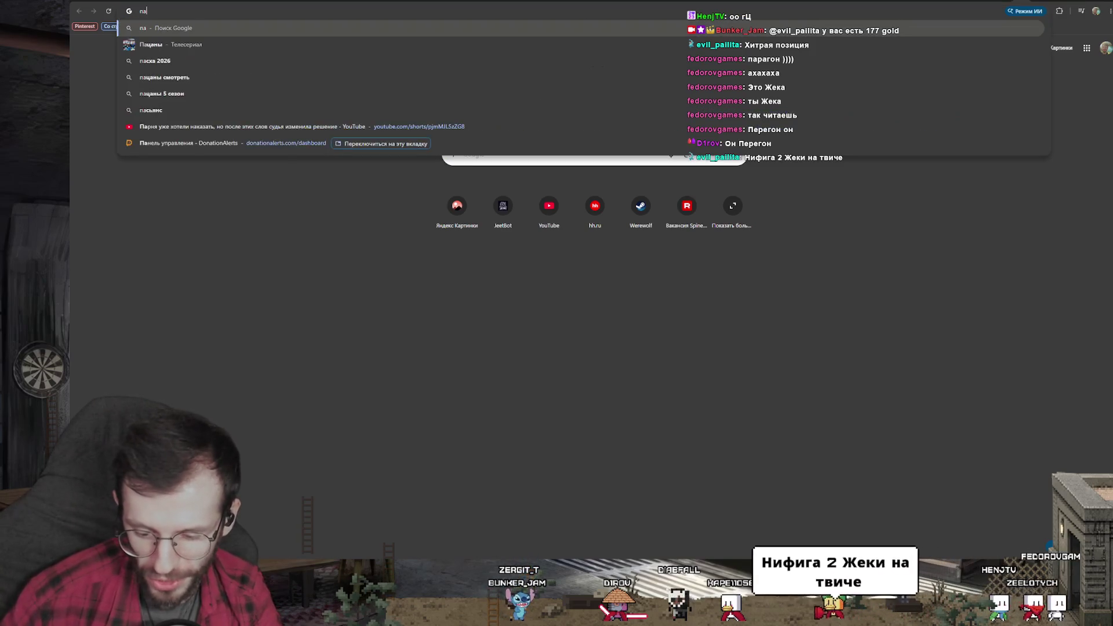
key(Return)
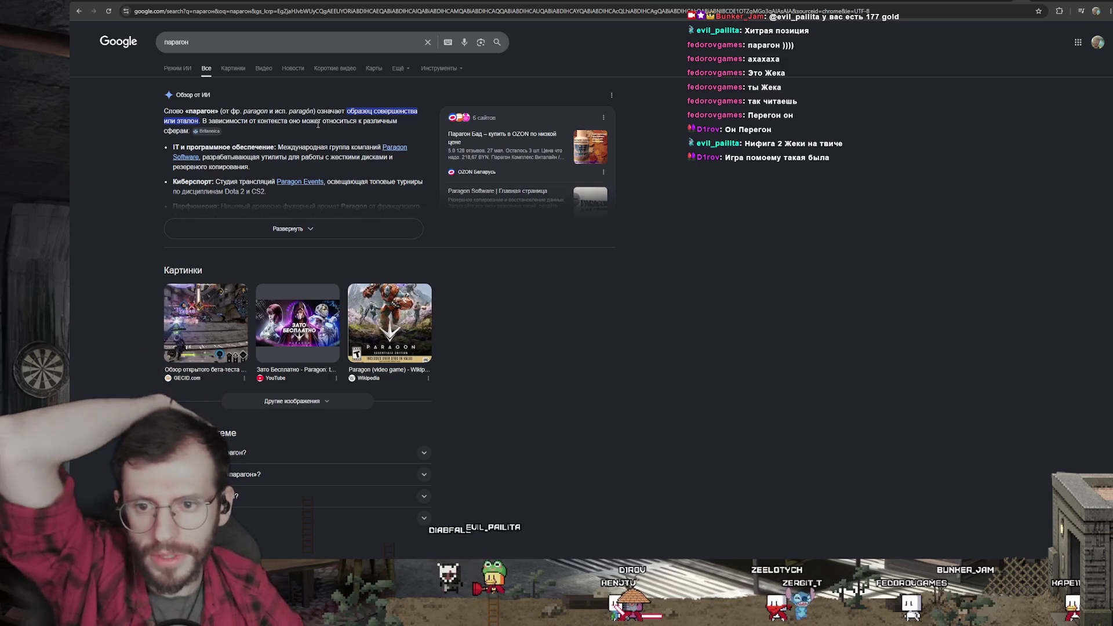
click(283, 225)
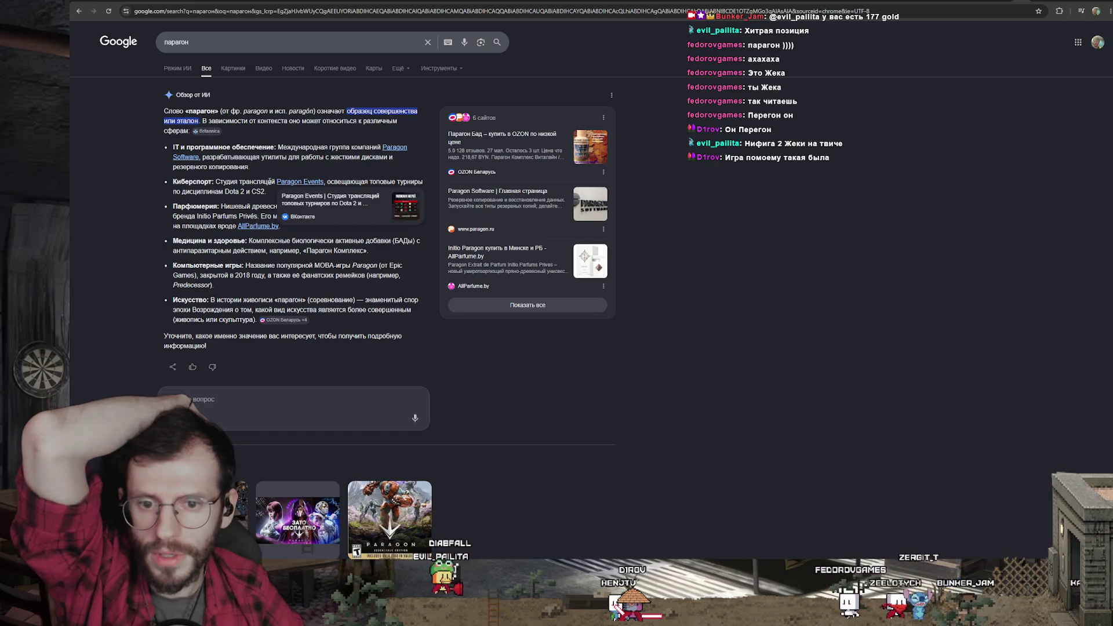
Highlight the Paragon Events esports phrase and the hard-drive backup description in the overview
drag(270, 182, 370, 183)
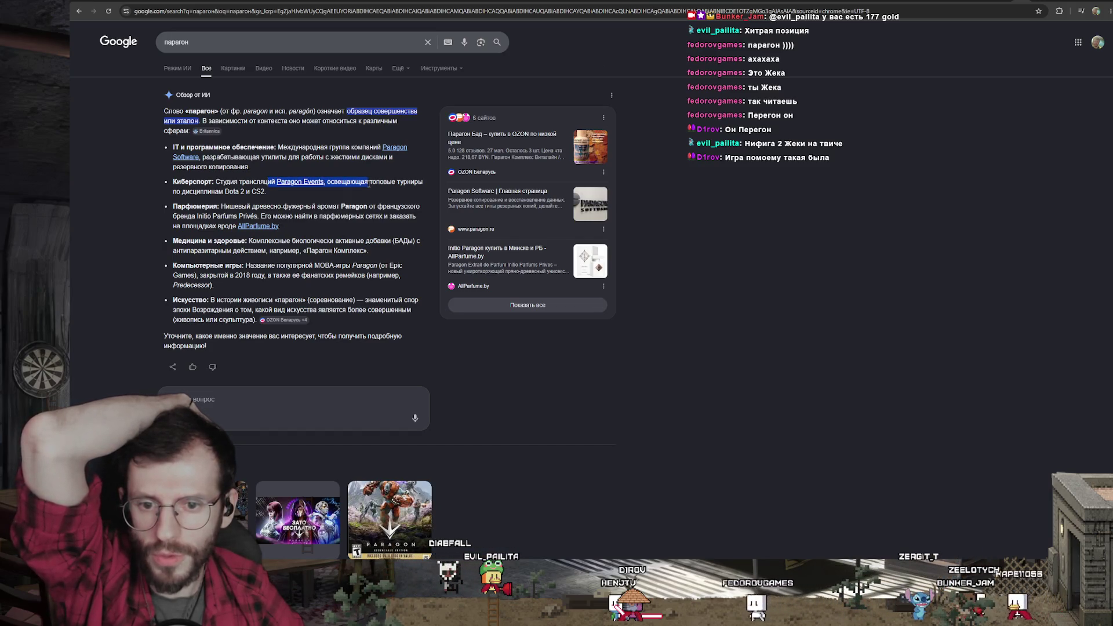
click(370, 182)
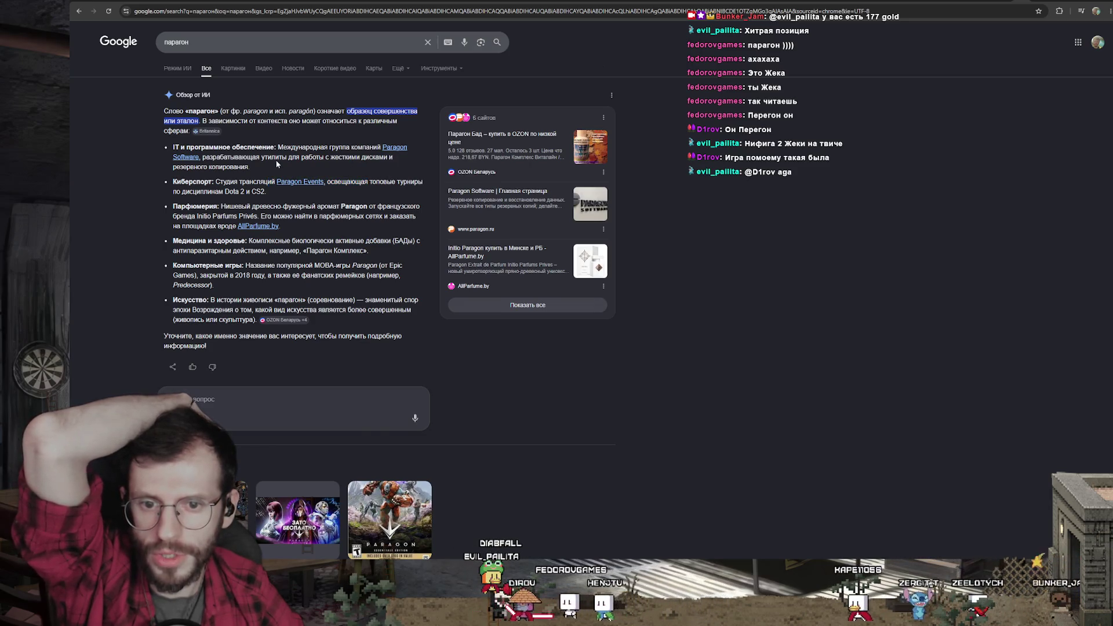
drag(290, 156, 239, 175)
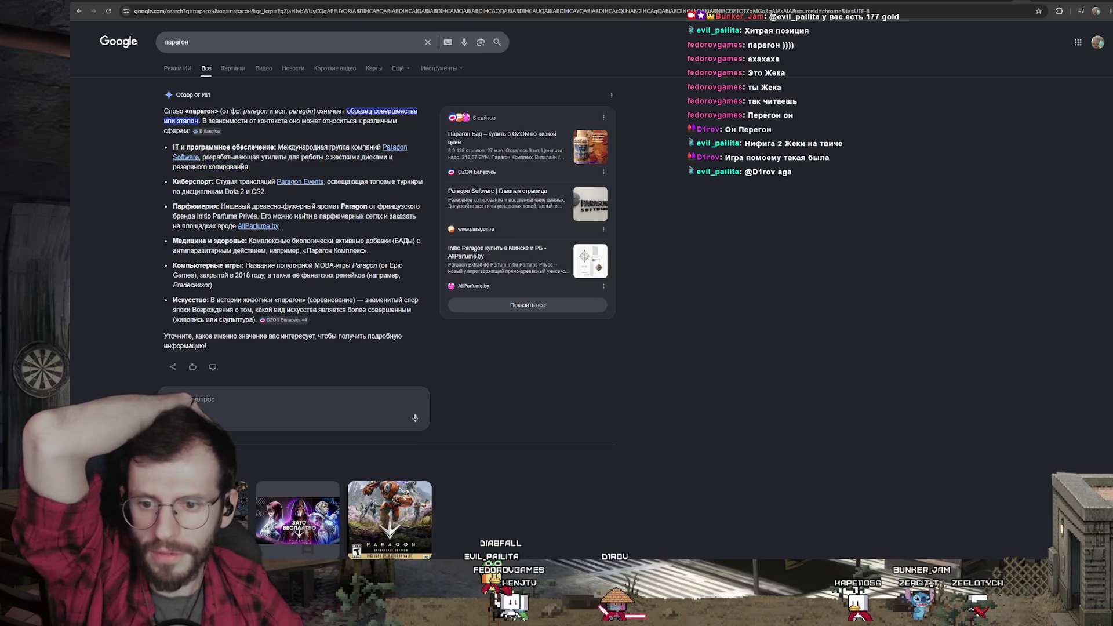
scroll(597, 265, down, 2)
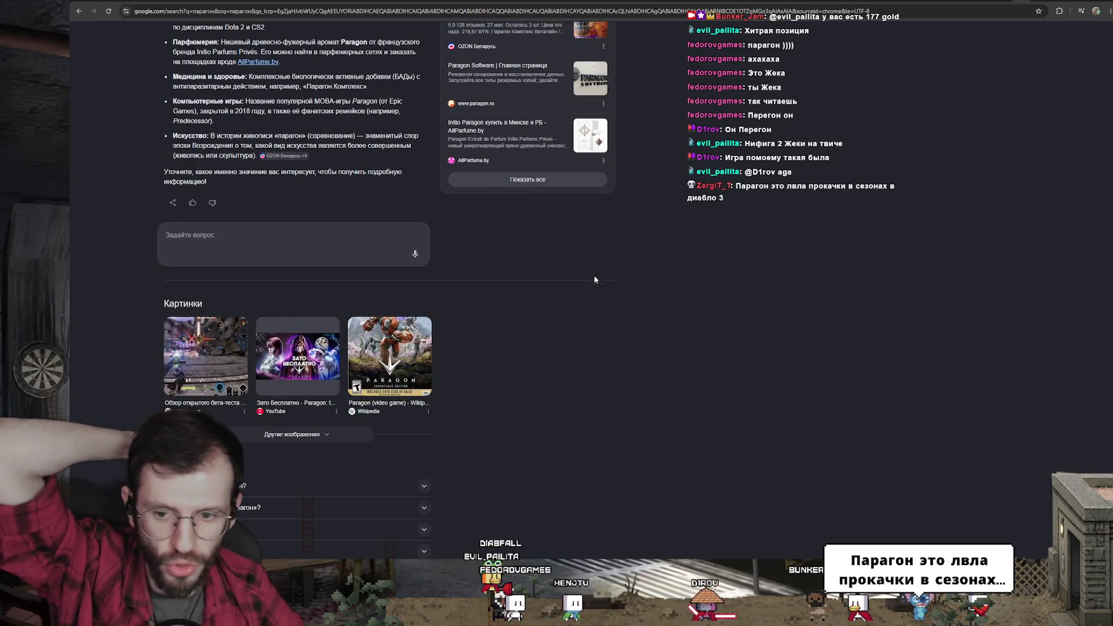
scroll(595, 276, up, 2)
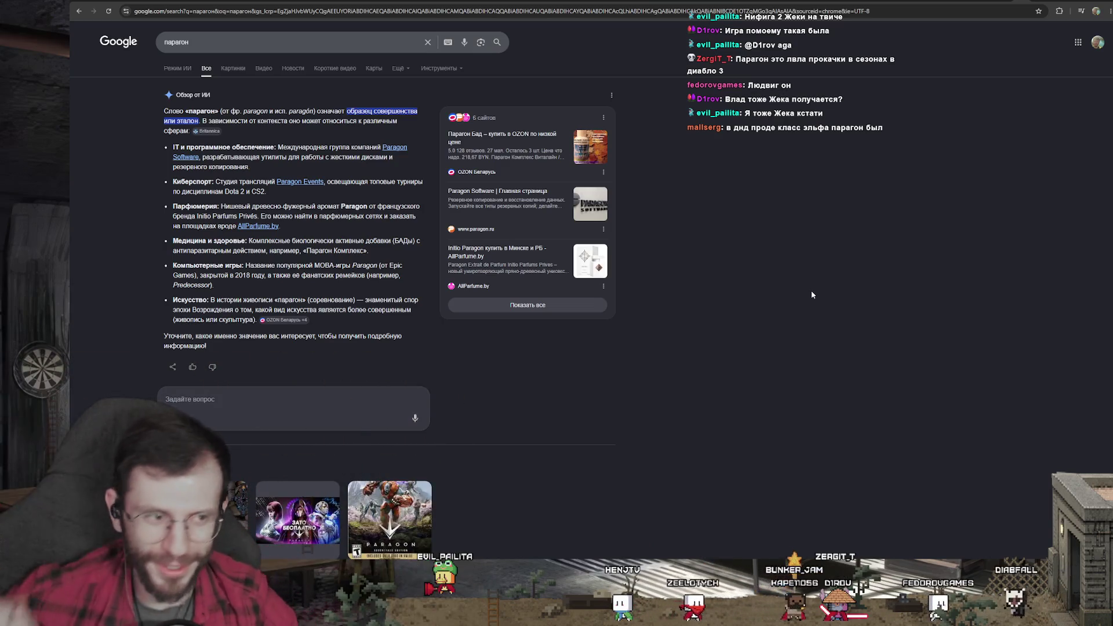
Go back to the Эмма Шапплин results, then switch to the wolf drawings in Photoshop
key(alt+Left)
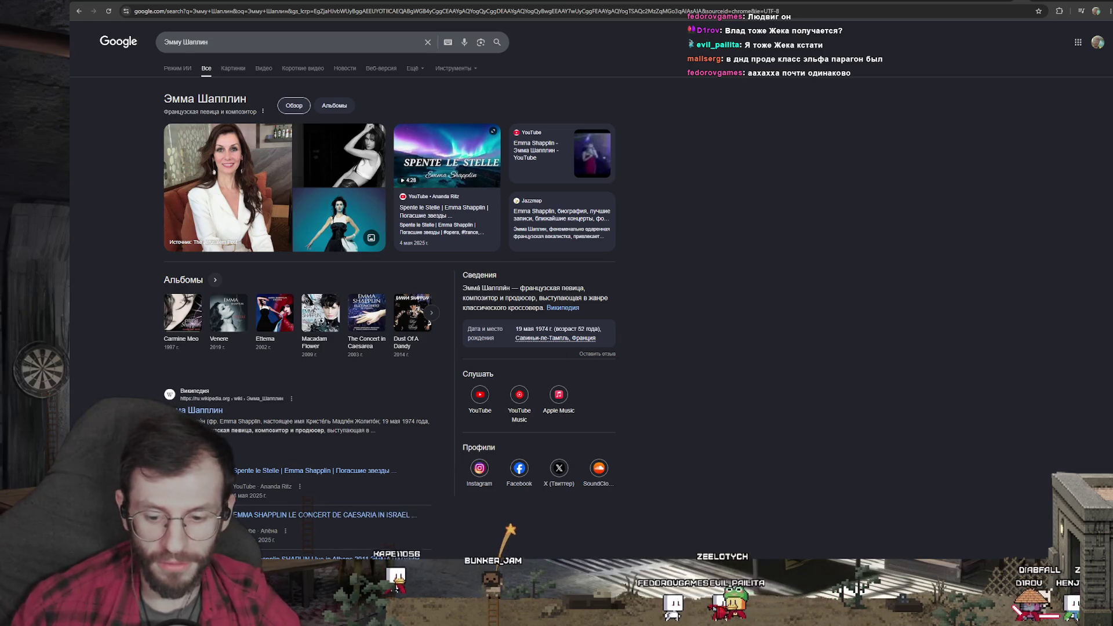
key(alt+Tab)
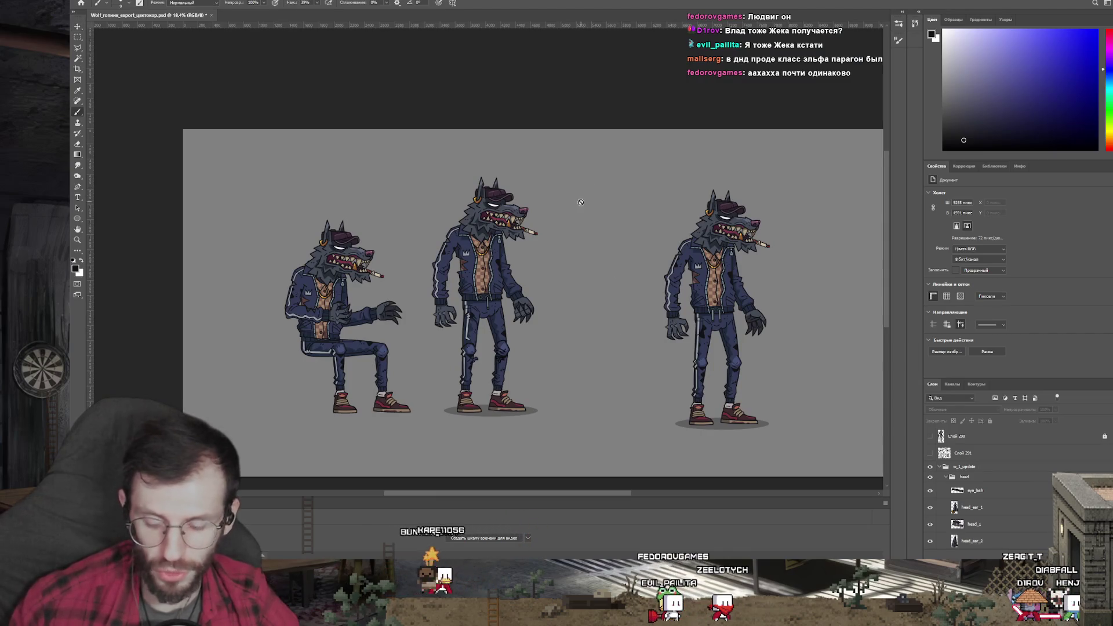
On a new layer with the brush, handwrite «Никита = Киррил» above the wolf drawings
key(b)
key(ctrl+alt+shift+e)
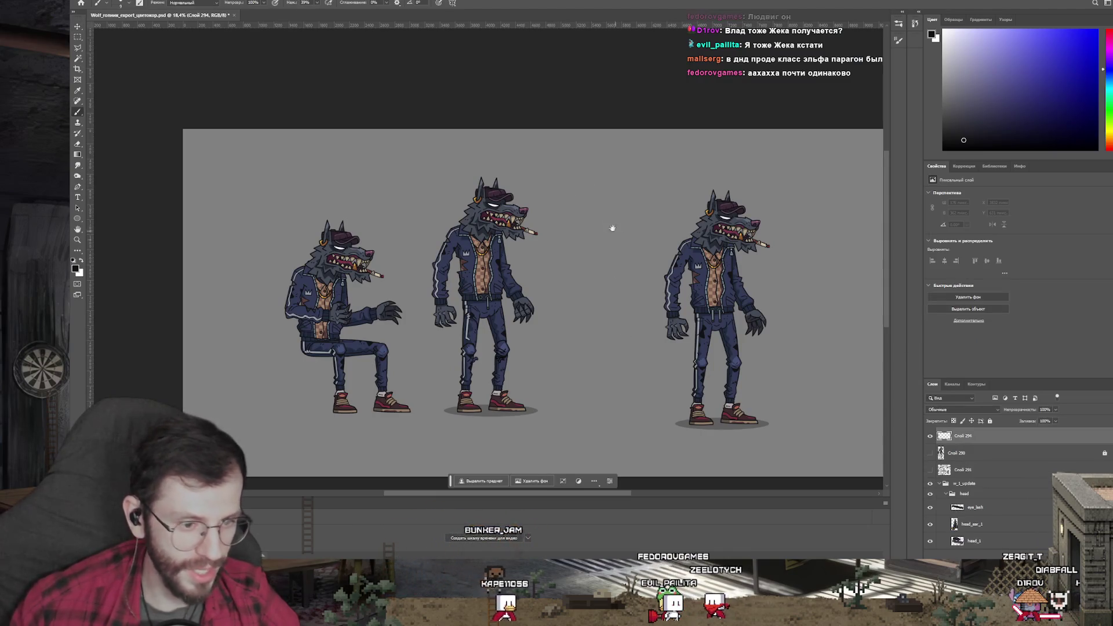
drag(612, 229, 536, 299)
scroll(526, 252, up, 2)
scroll(527, 253, up, 2)
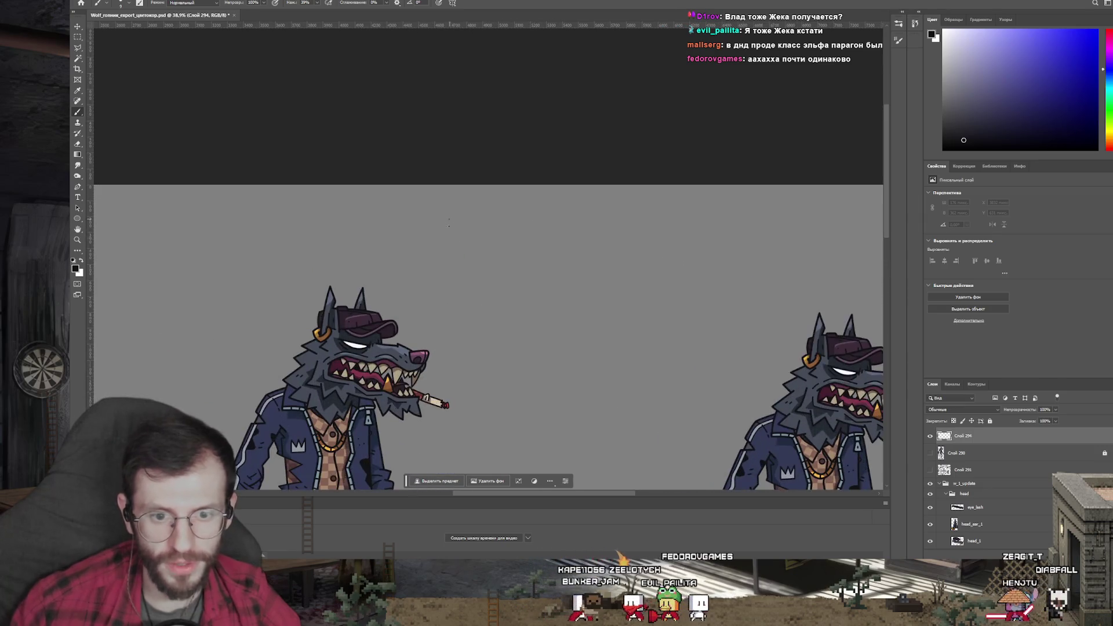
drag(493, 228, 506, 261)
mouse_move(526, 225)
mouse_down()
mouse_move(526, 263)
mouse_move(550, 263)
mouse_up()
mouse_move(574, 227)
mouse_down()
mouse_move(599, 264)
mouse_move(679, 261)
mouse_move(591, 253)
mouse_move(616, 253)
mouse_up()
mouse_move(587, 267)
mouse_down()
mouse_move(615, 266)
mouse_move(549, 263)
mouse_move(591, 279)
mouse_up()
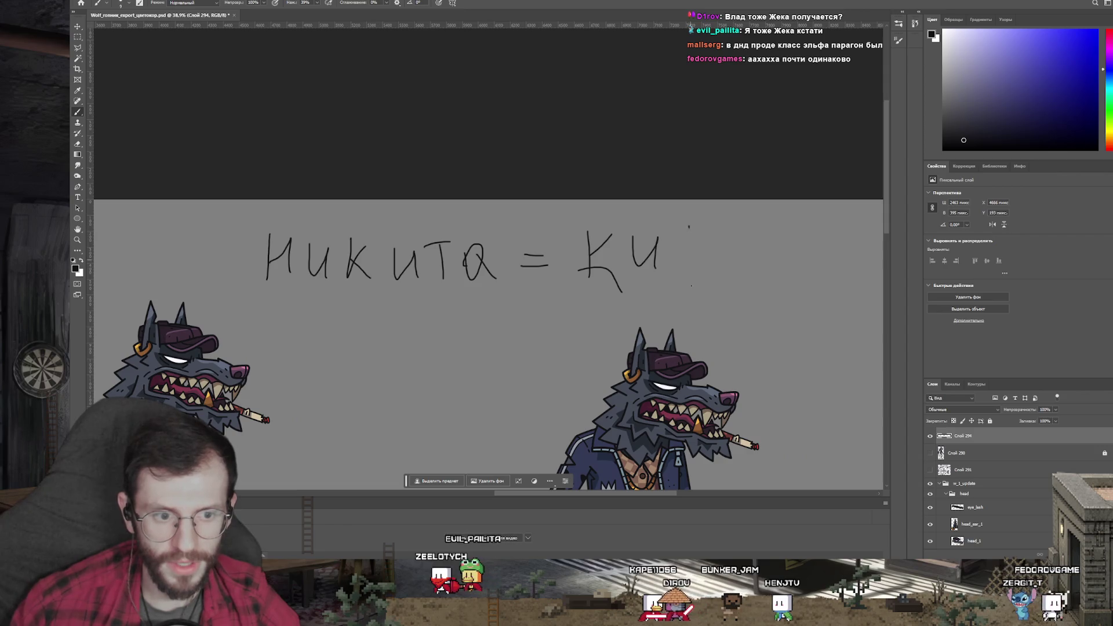
mouse_move(729, 233)
mouse_down()
mouse_move(730, 298)
mouse_move(732, 261)
mouse_move(827, 261)
mouse_up()
scroll(667, 288, down, 2)
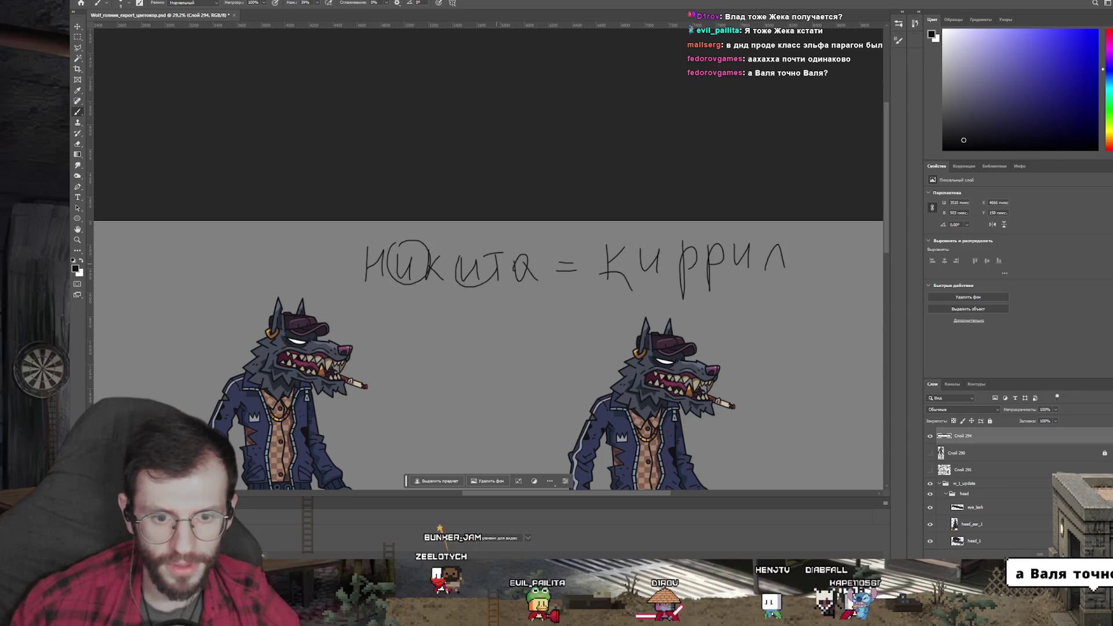
Underline the и letters in both names, then delete the handwritten note layer
drag(393, 294, 488, 290)
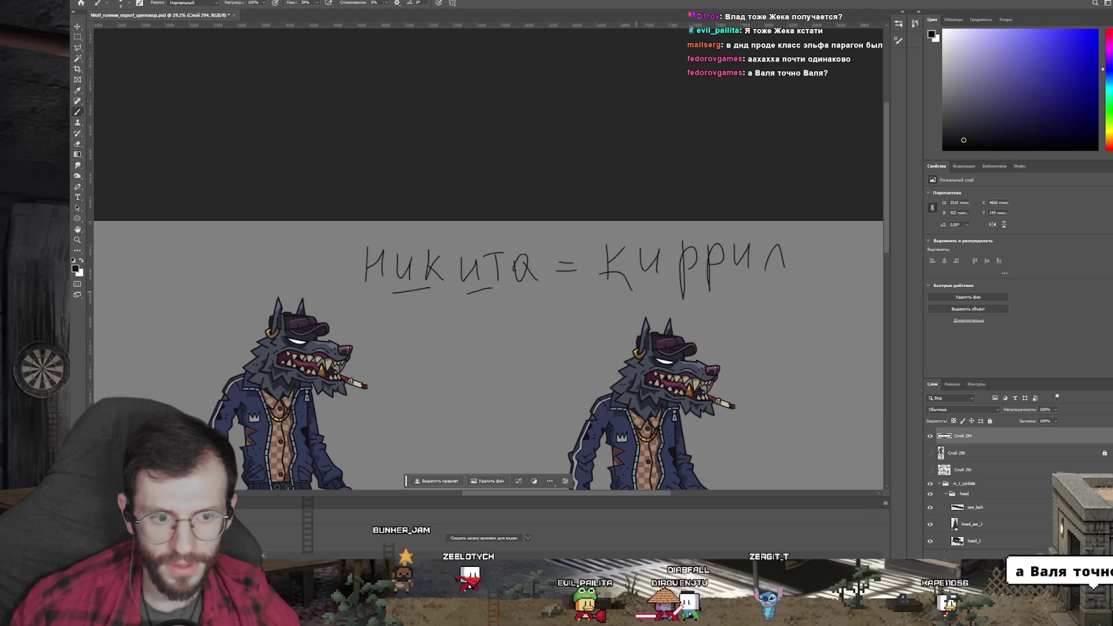
drag(631, 281, 660, 279)
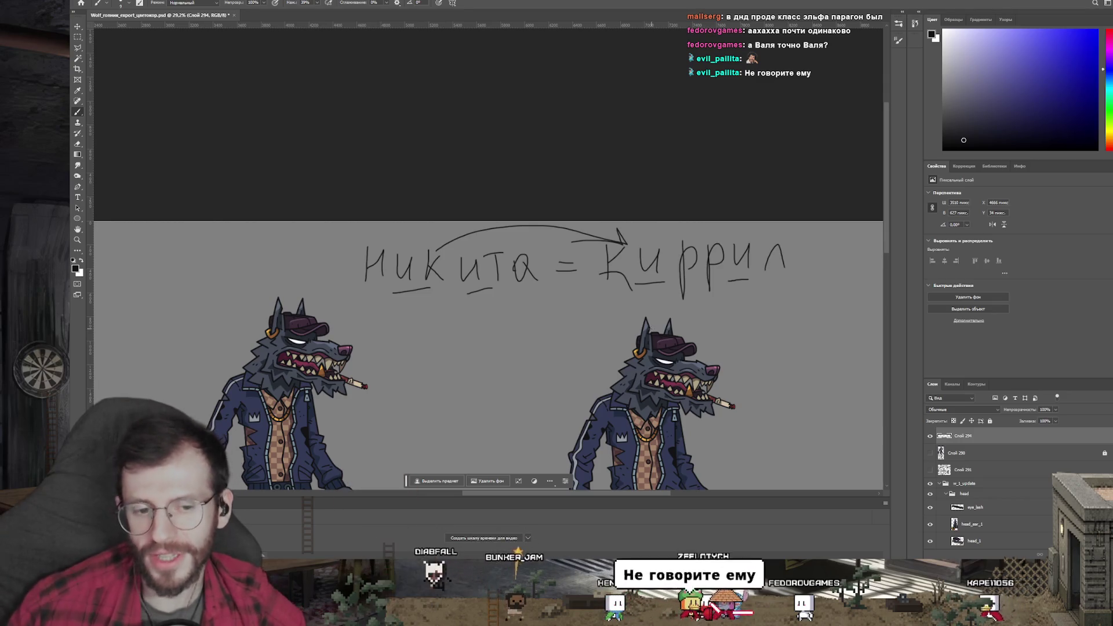
key(Delete)
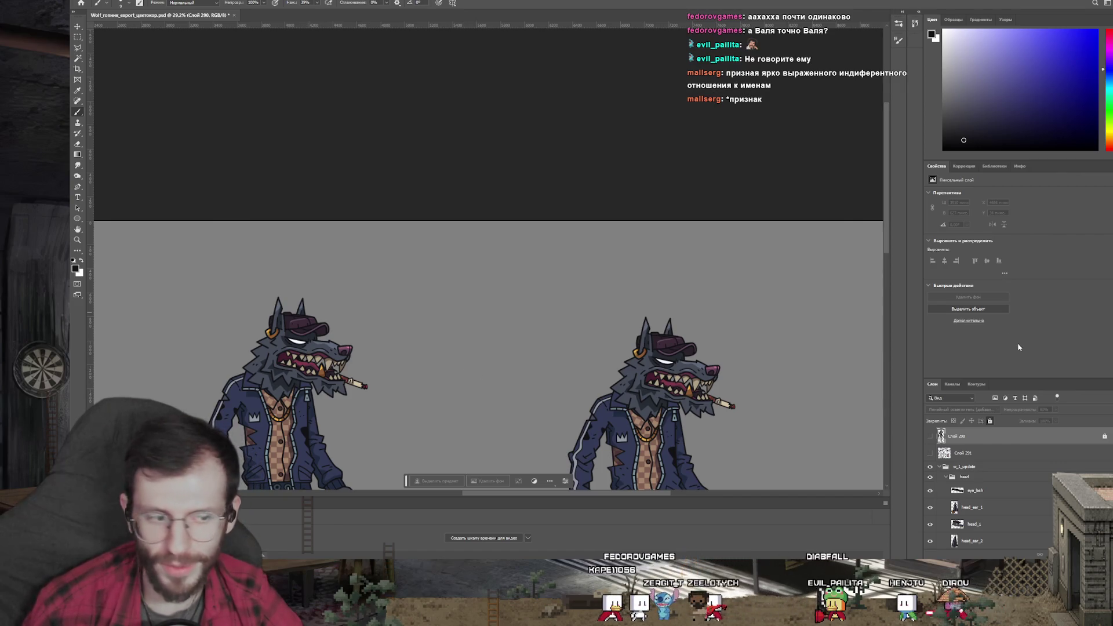
Select layer Слой 291 in Photoshop and switch back to Spine
click(975, 454)
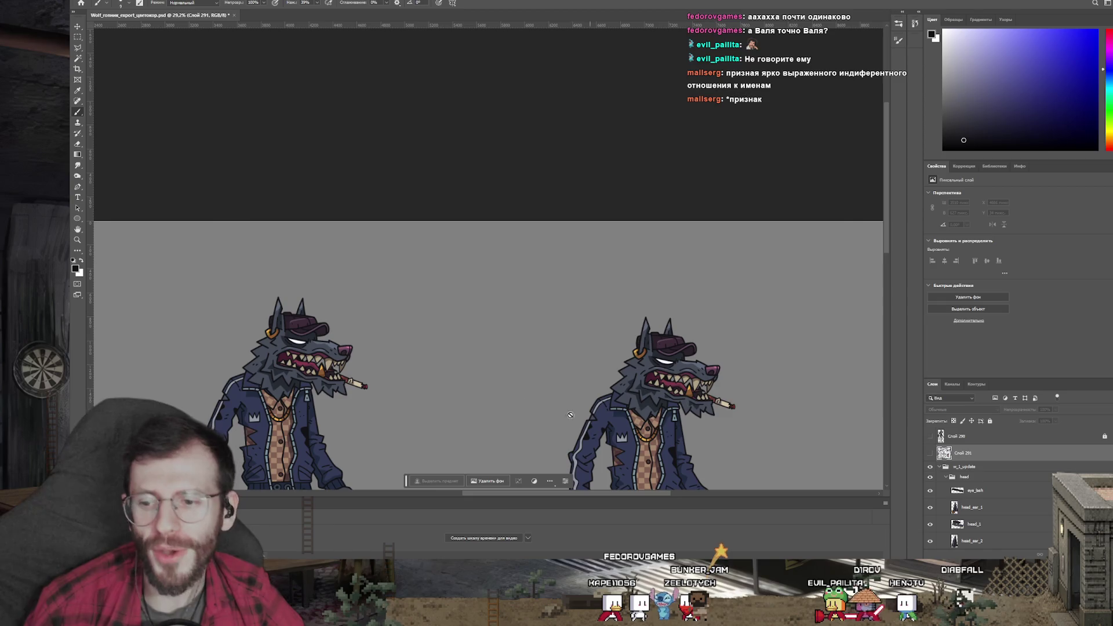
scroll(462, 371, down, 1)
scroll(461, 372, down, 3)
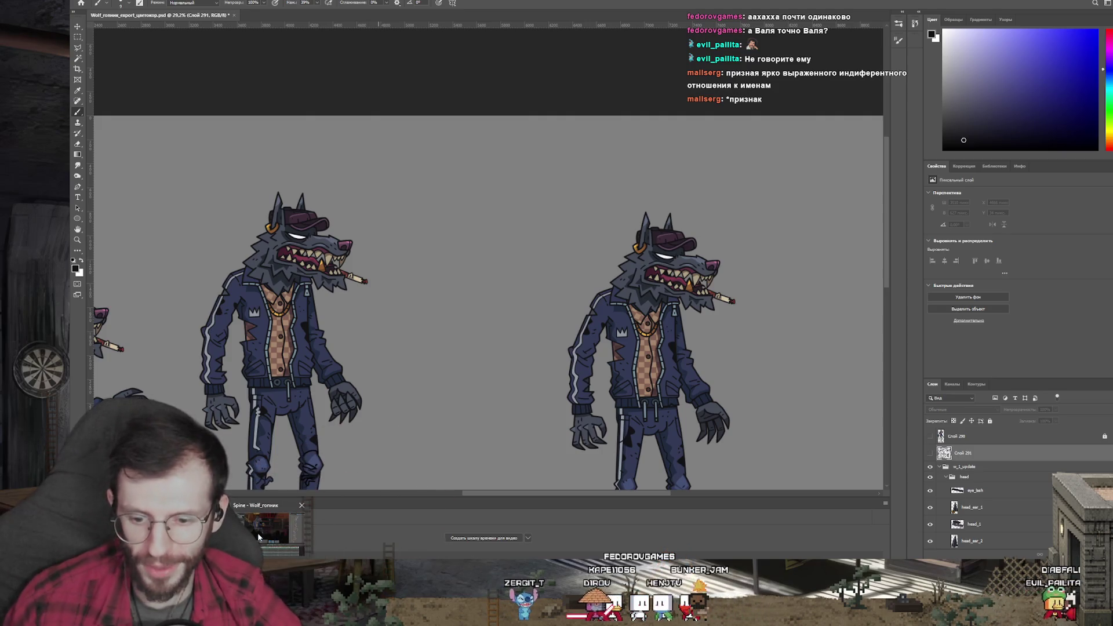
key(alt+Tab)
Loop the sits_idle_in_out2 preview and restart it from around frame 81
click(436, 425)
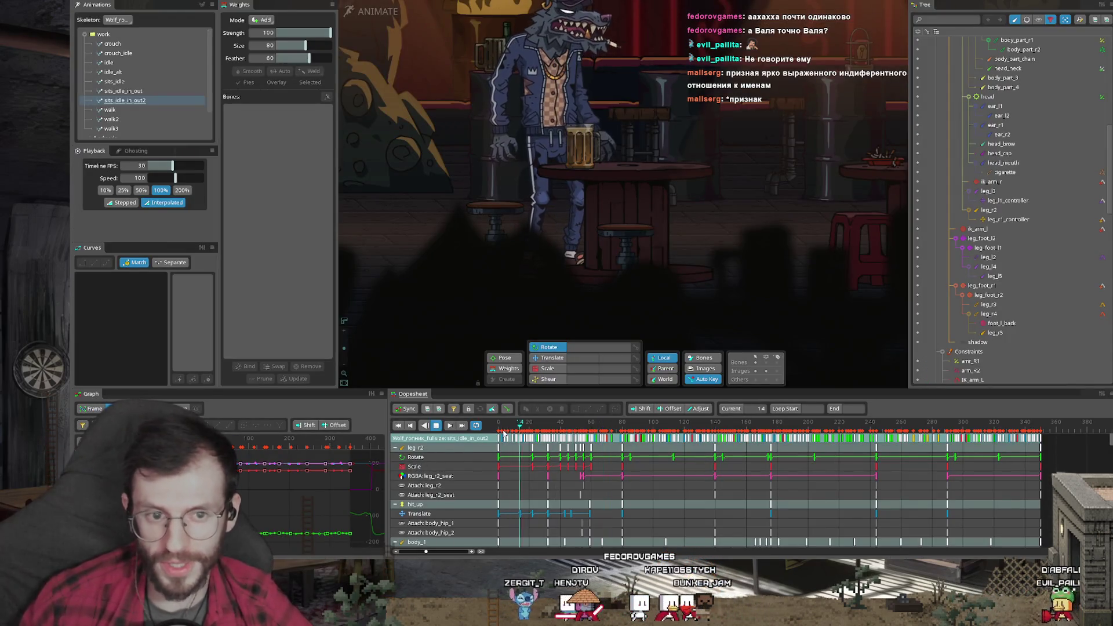
scroll(697, 169, down, 2)
scroll(697, 169, up, 3)
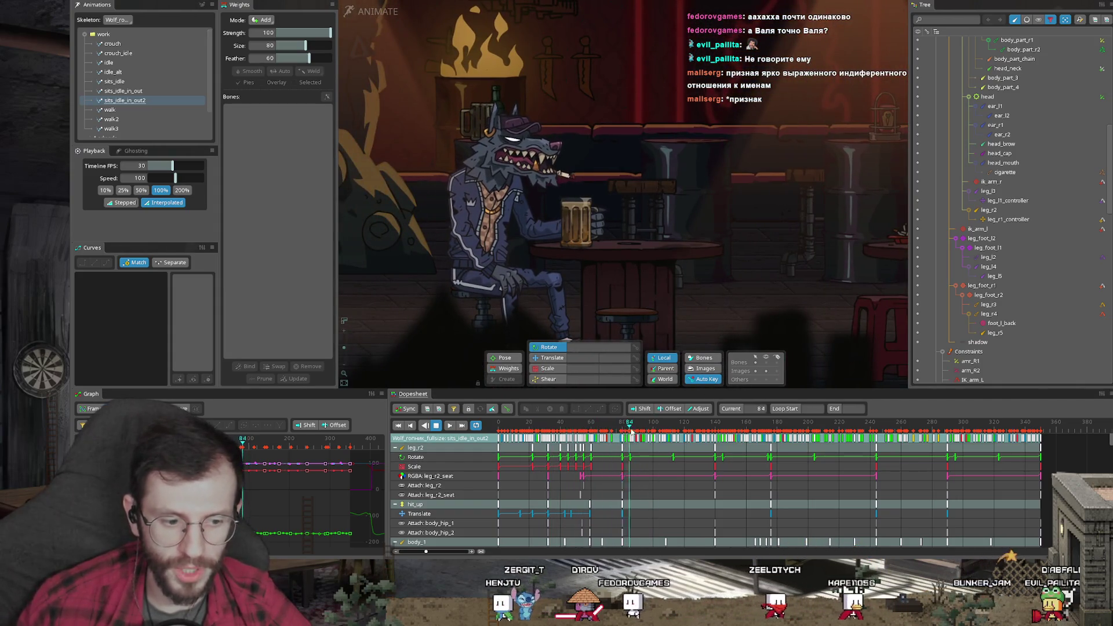
drag(631, 428, 554, 426)
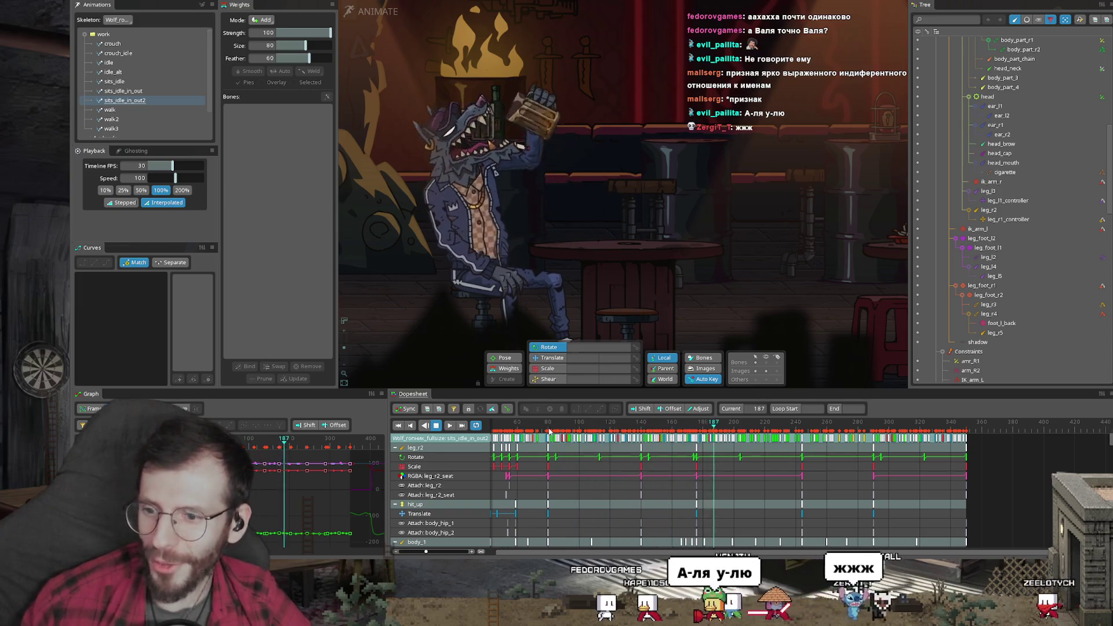
click(550, 429)
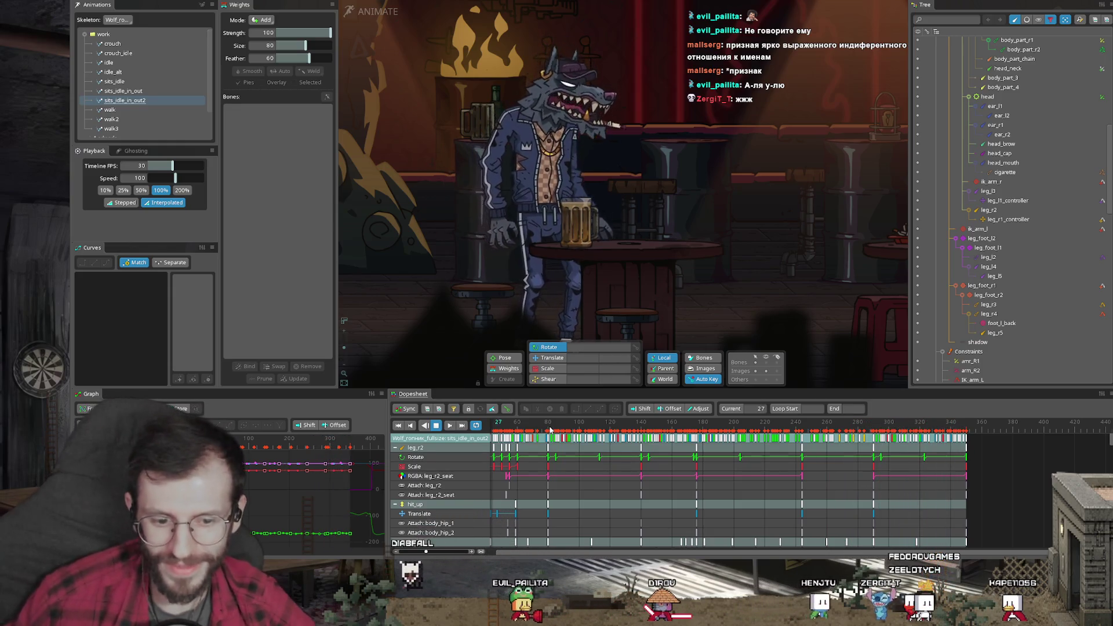
Scrub the playhead through frames 261, 102, 0 and 164 to compare the standing and seated poses
click(815, 427)
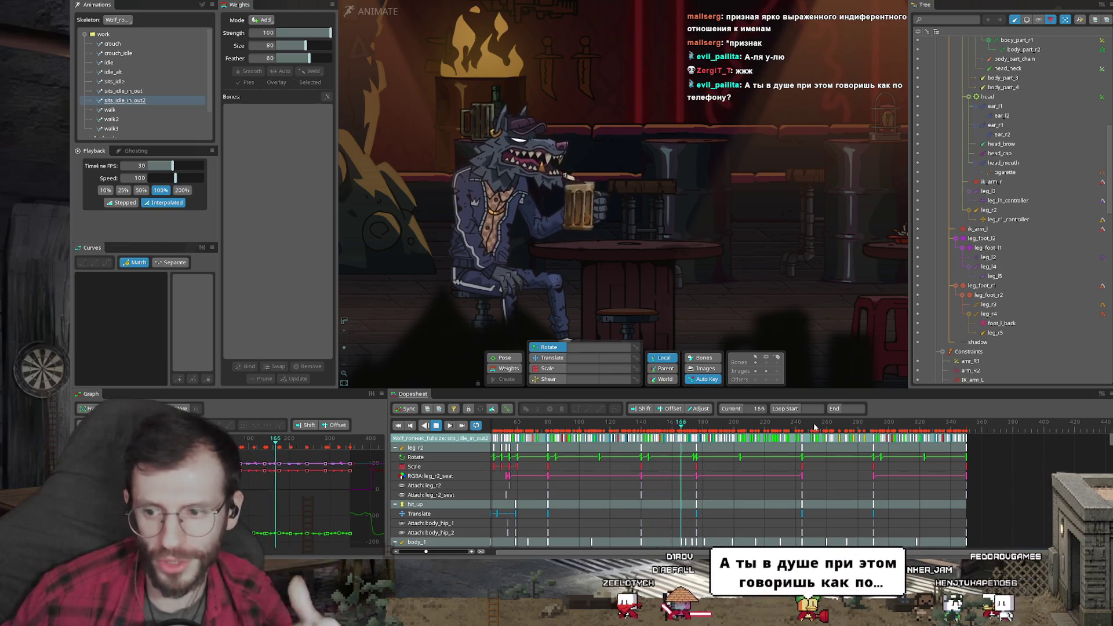
click(540, 422)
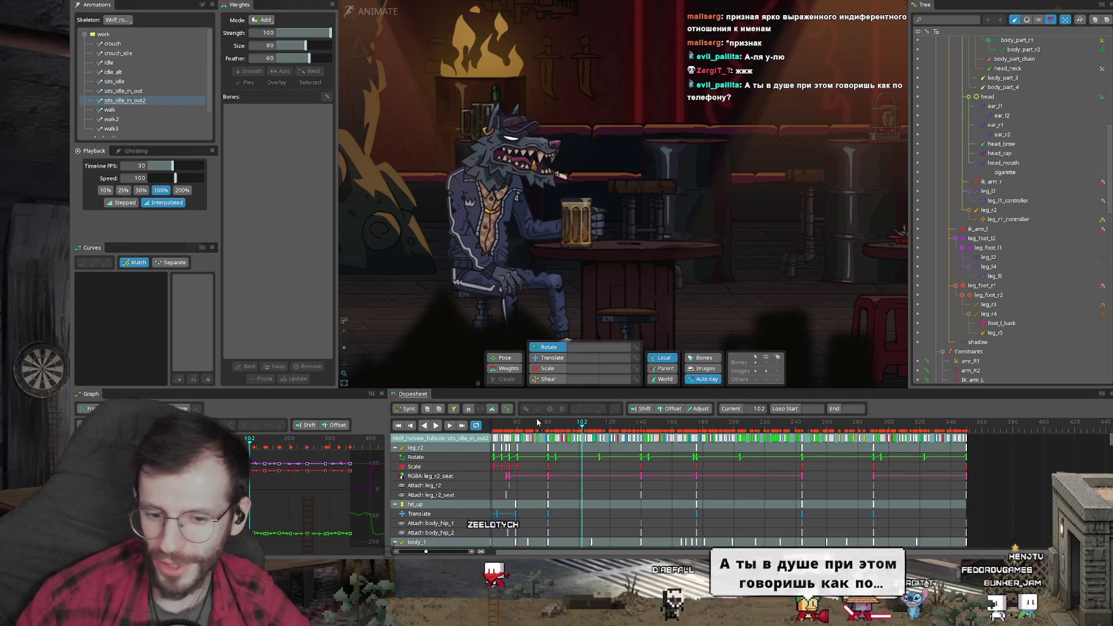
scroll(539, 424, down, 1)
scroll(542, 429, down, 3)
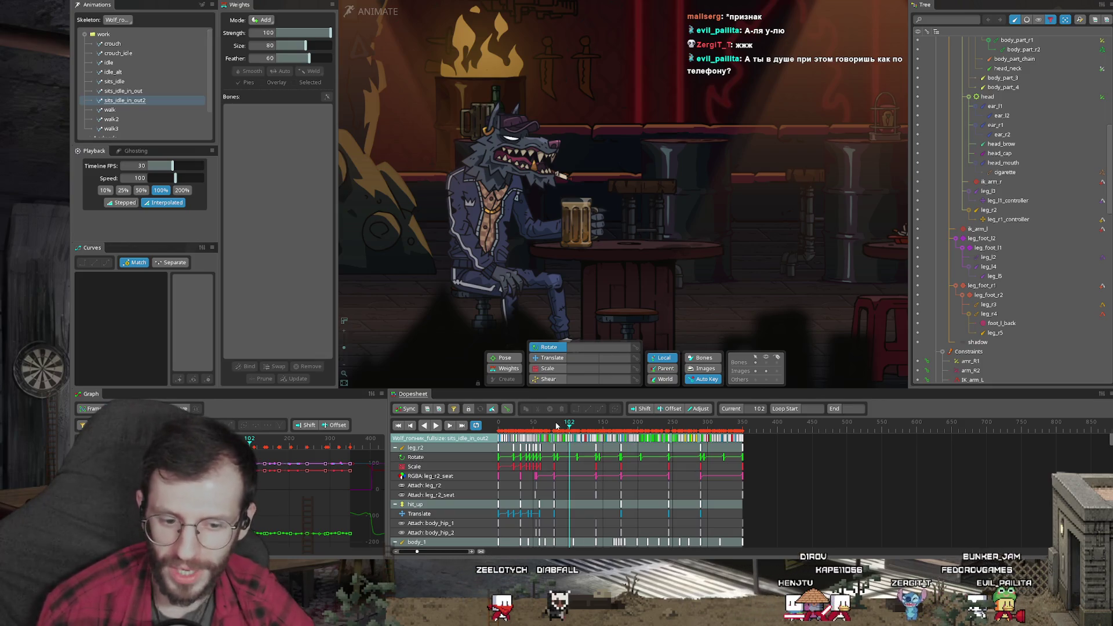
scroll(557, 424, up, 2)
click(511, 425)
drag(511, 425, 752, 423)
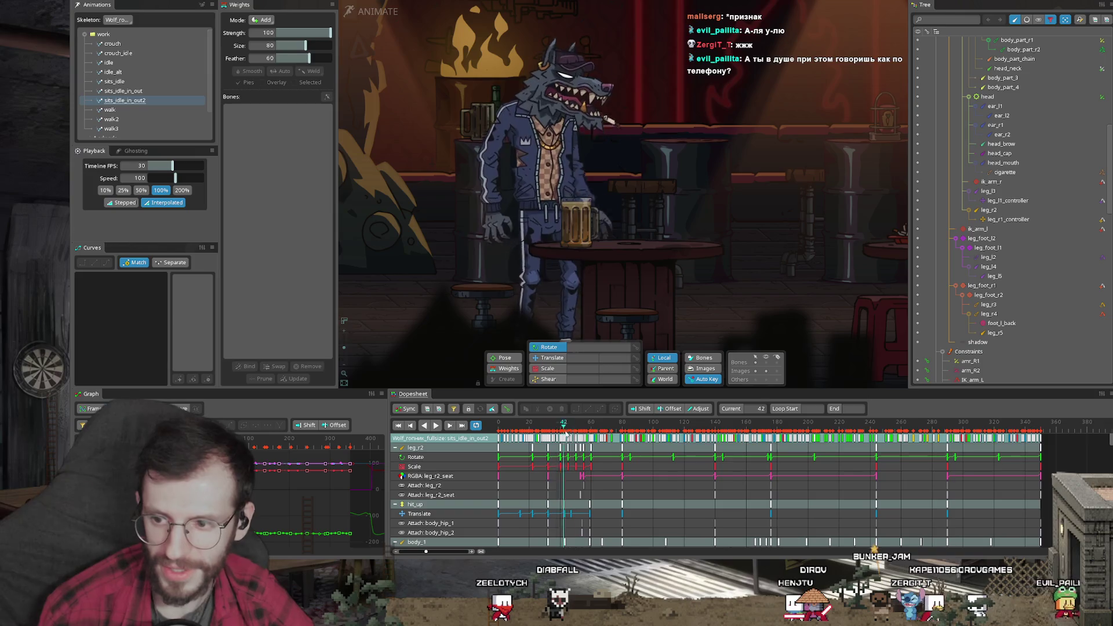
key(alt+Tab)
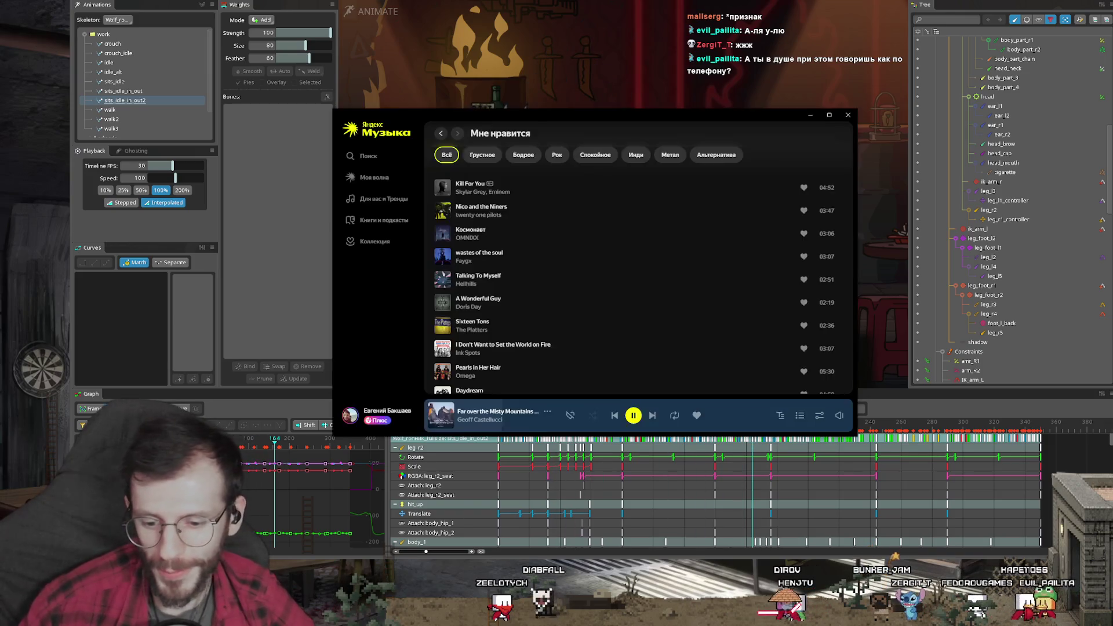
Skip tracks until Wonderful World plays, then return to Spine
click(654, 416)
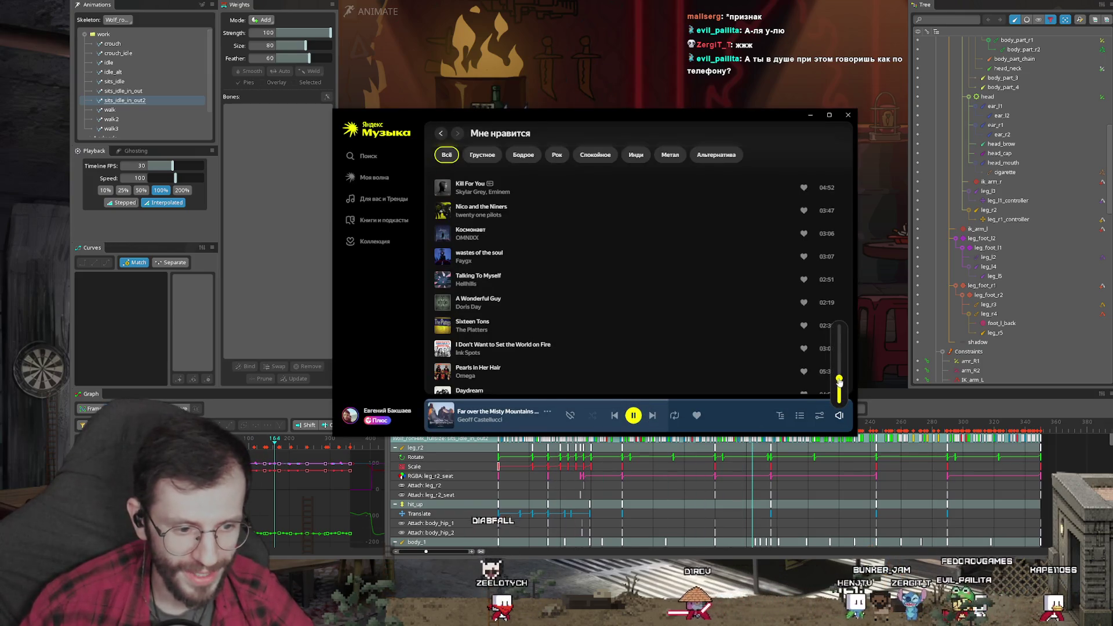
click(651, 415)
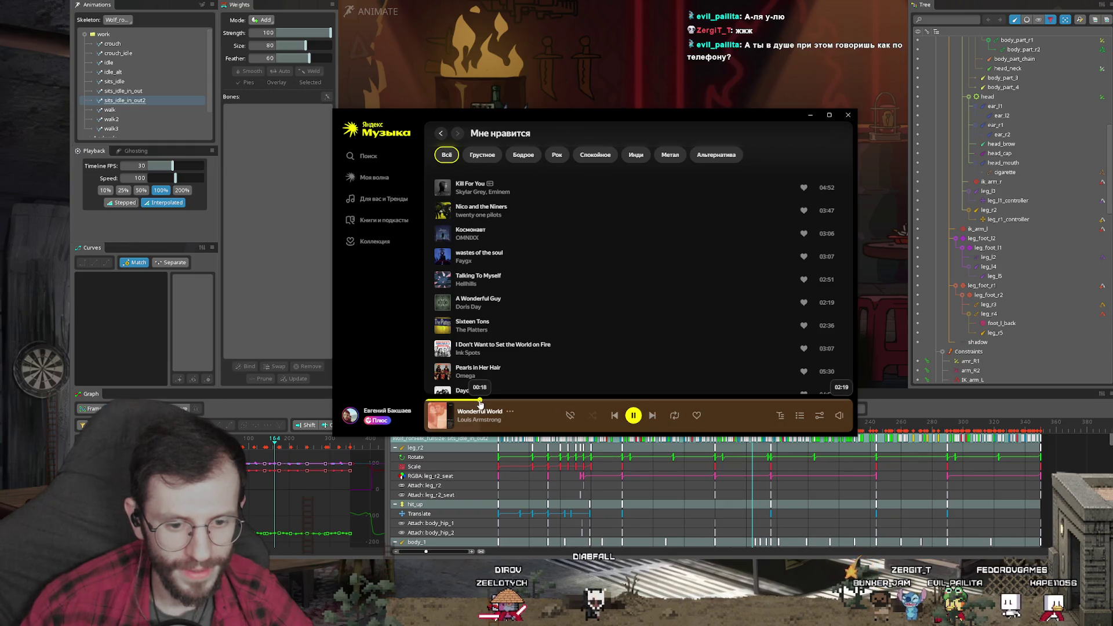
key(alt+Tab)
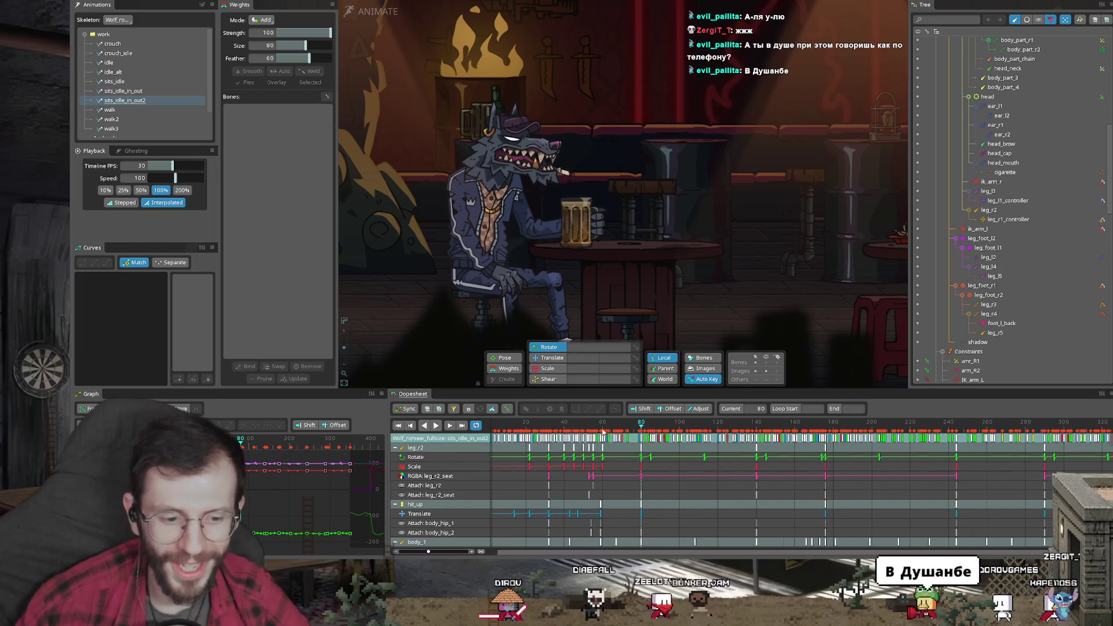
Preview the animation, copy the keys at frame 32 and move the playhead to frame 36
key(space)
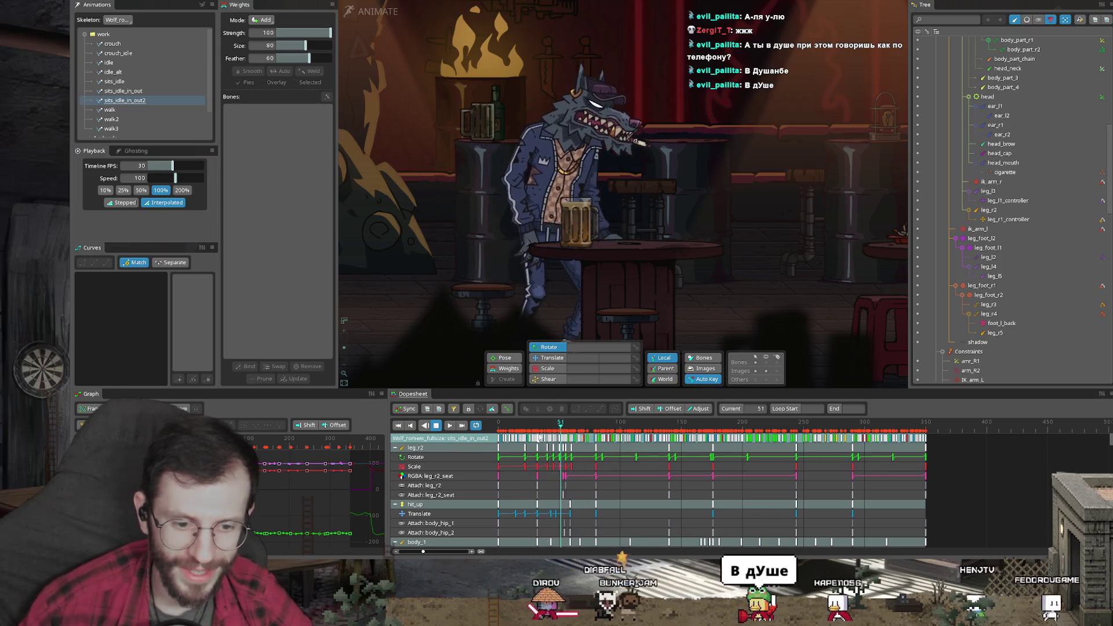
key(space)
click(522, 425)
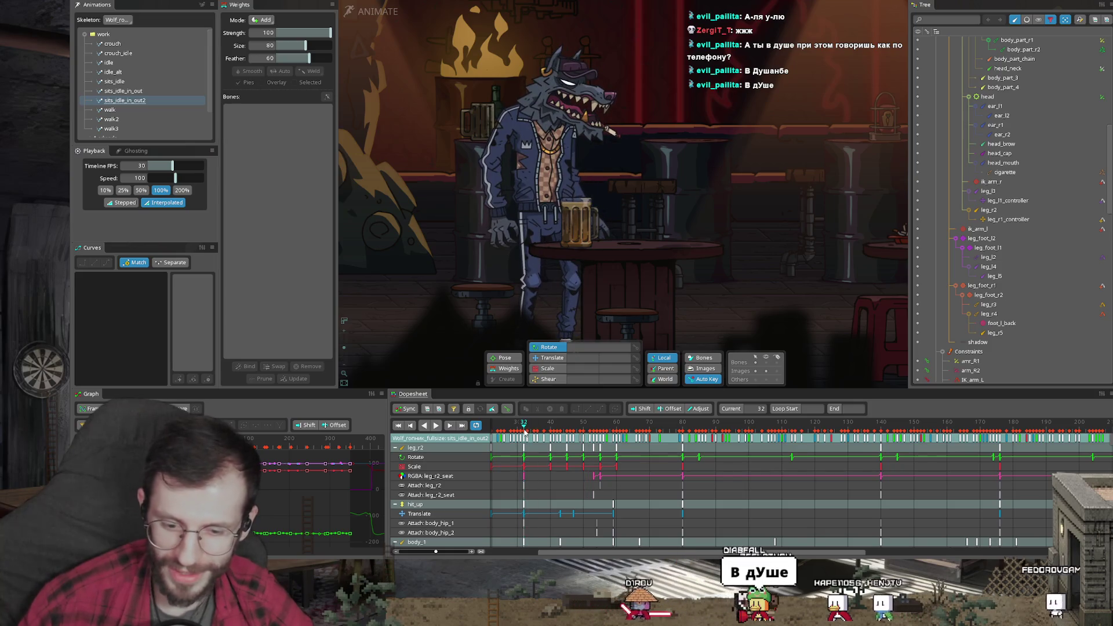
click(523, 425)
key(ctrl+c)
click(537, 424)
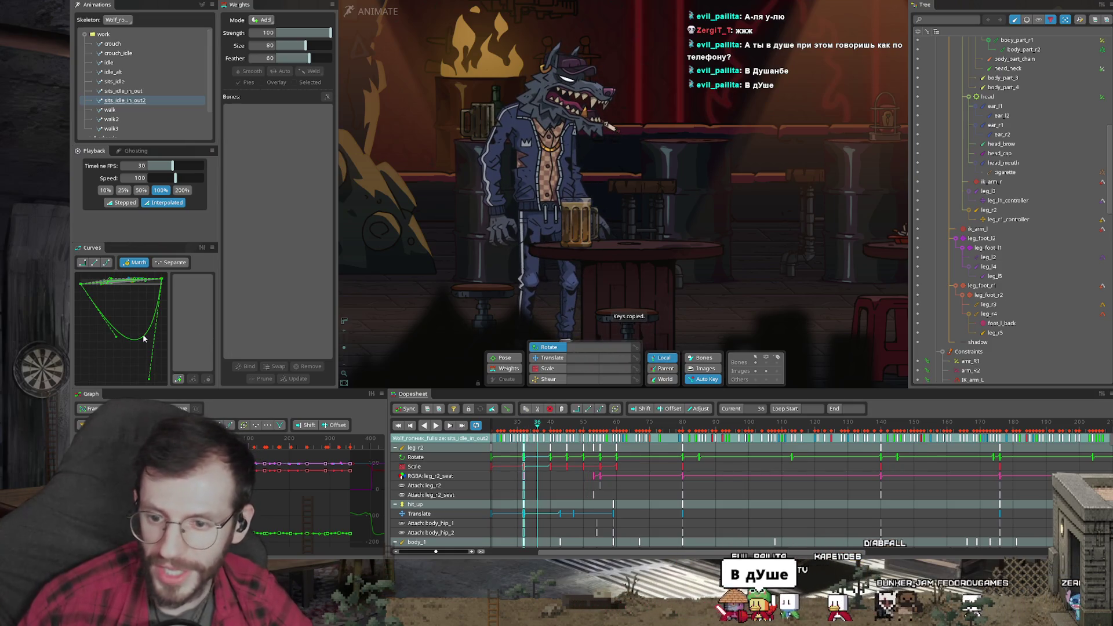
Paste the keys and inspect the frame-32 curves on the head, ear, arm and leg rows
key(ctrl+v)
click(523, 425)
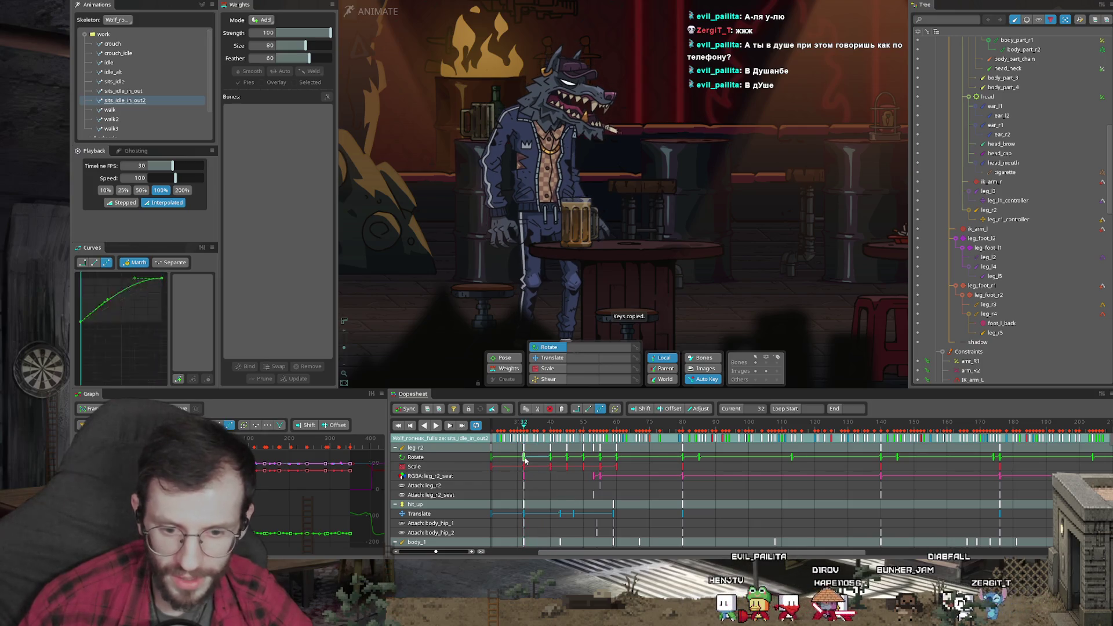
scroll(527, 466, down, 3)
scroll(526, 466, down, 2)
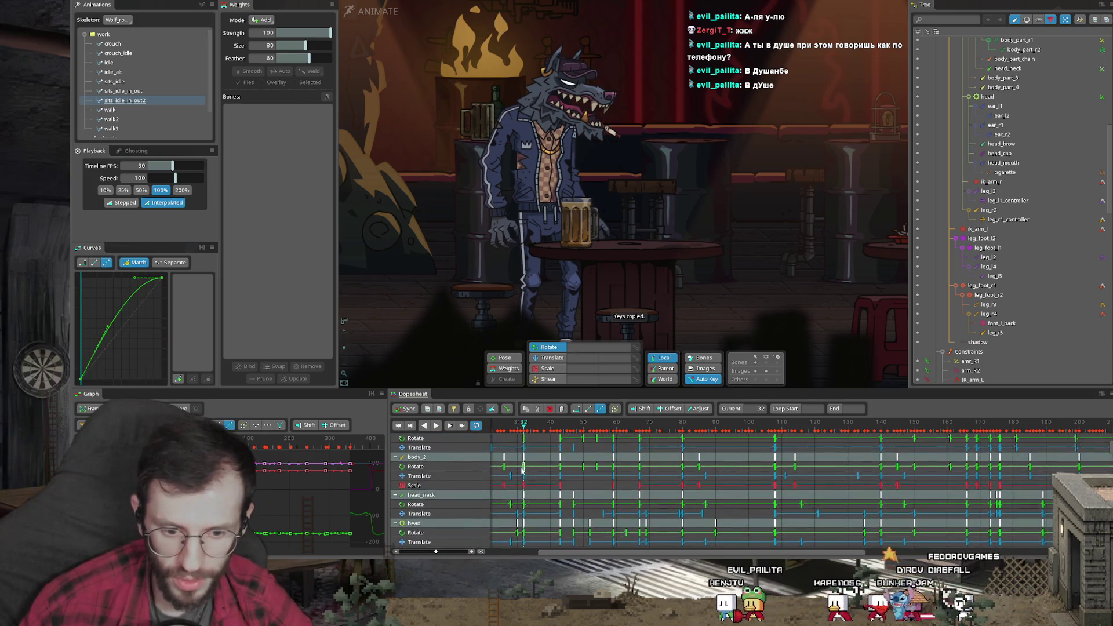
scroll(522, 467, down, 5)
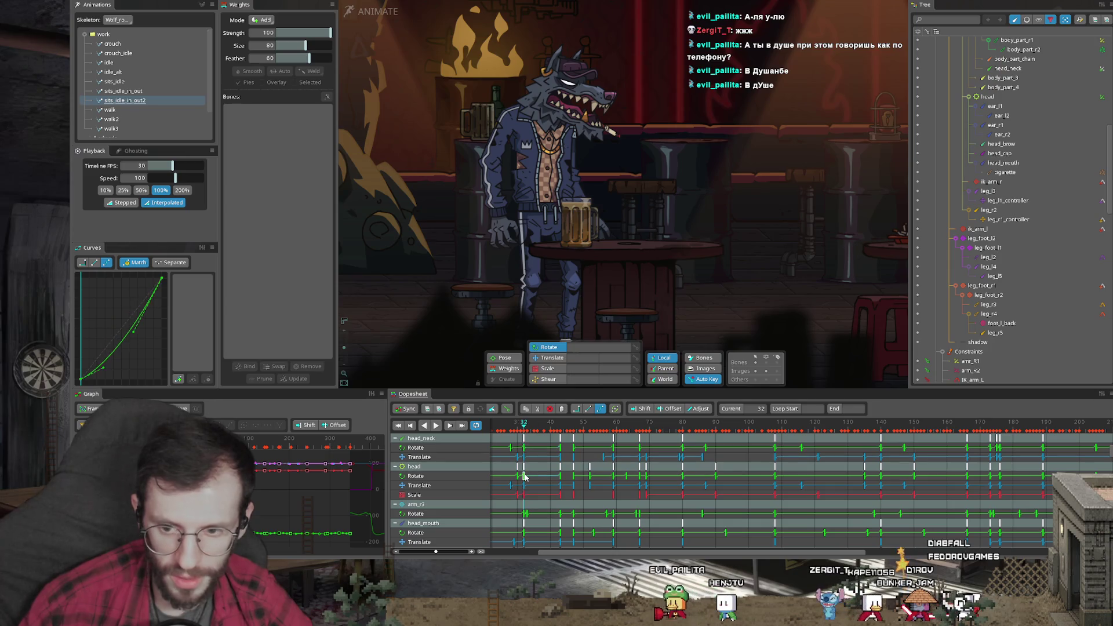
scroll(524, 475, down, 3)
click(523, 476)
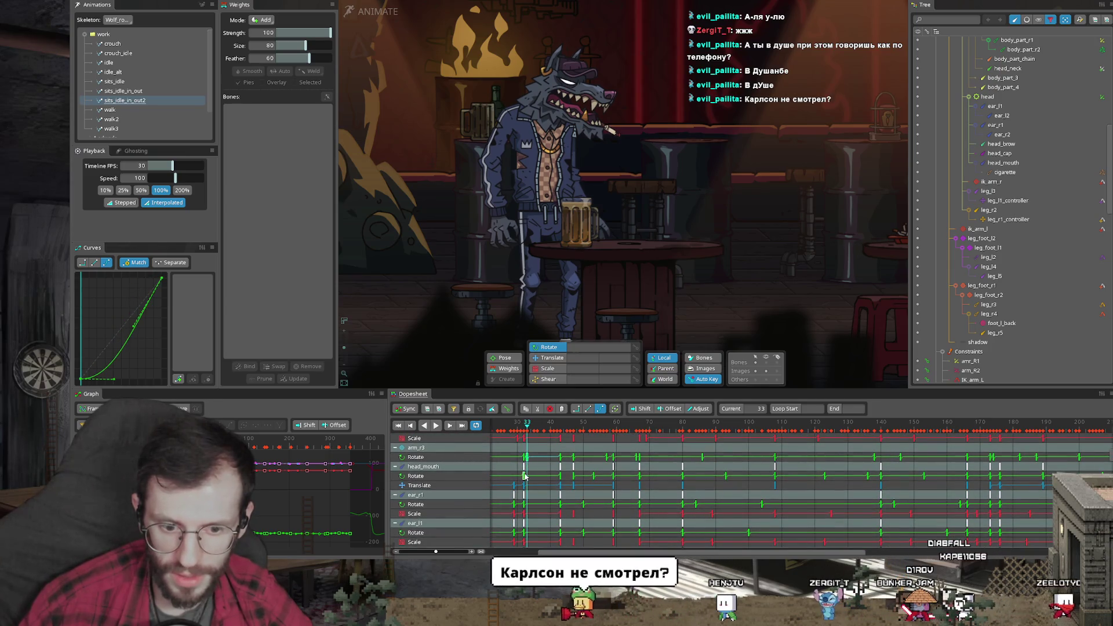
scroll(524, 470, down, 5)
click(522, 458)
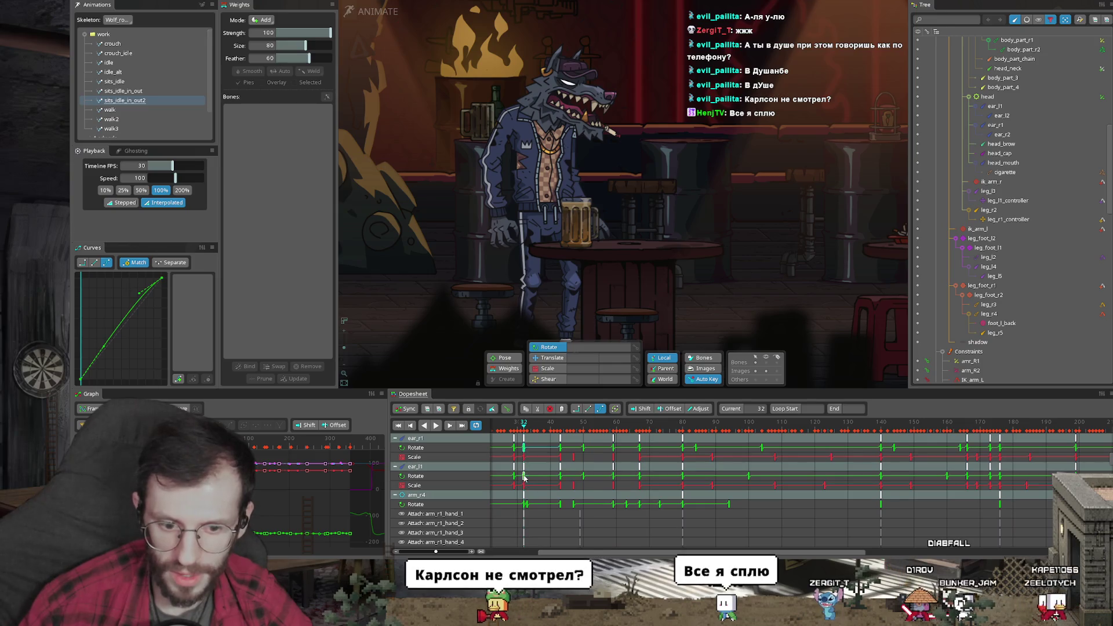
scroll(523, 477, down, 5)
scroll(525, 492, down, 5)
click(524, 505)
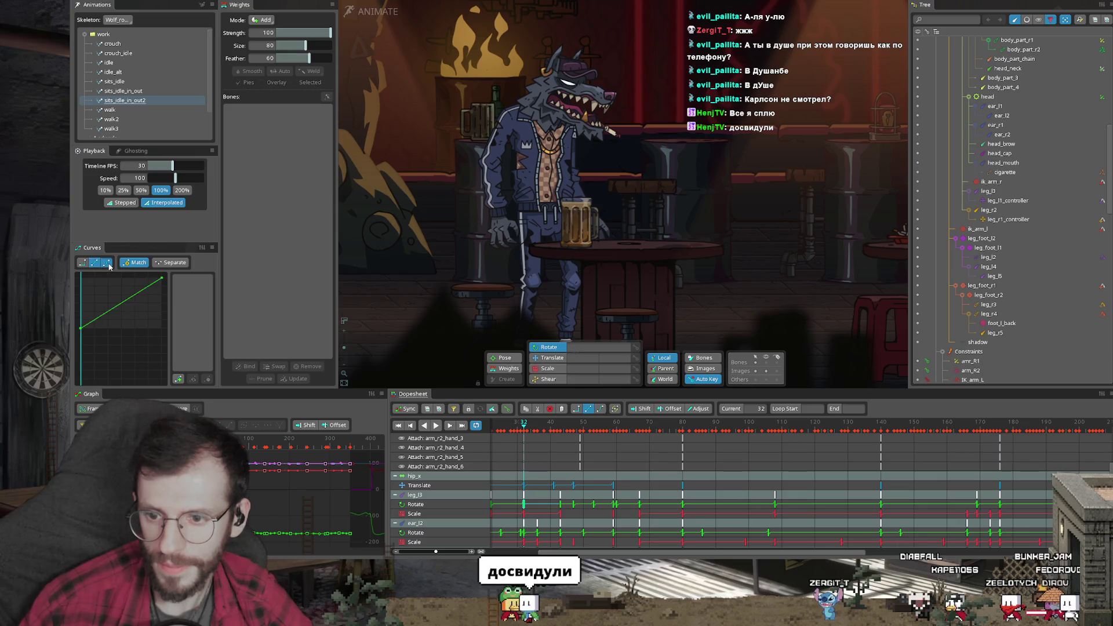
Check the leg_l3 keys around frame 32, preview the motion and save Wolf.spine with Ctrl+S
click(491, 508)
click(522, 505)
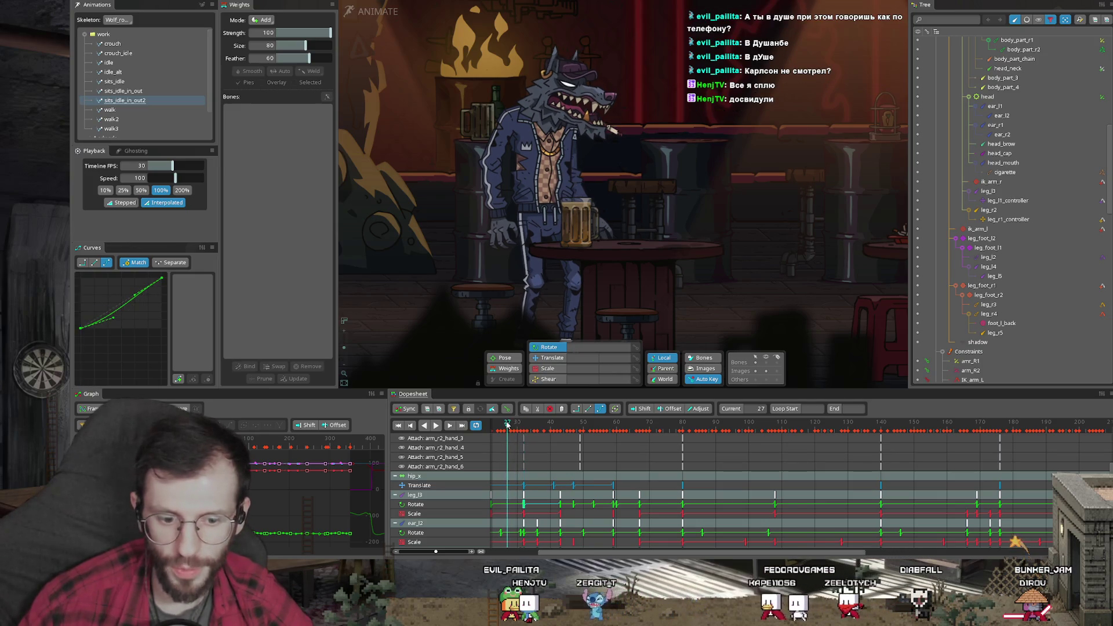
click(436, 425)
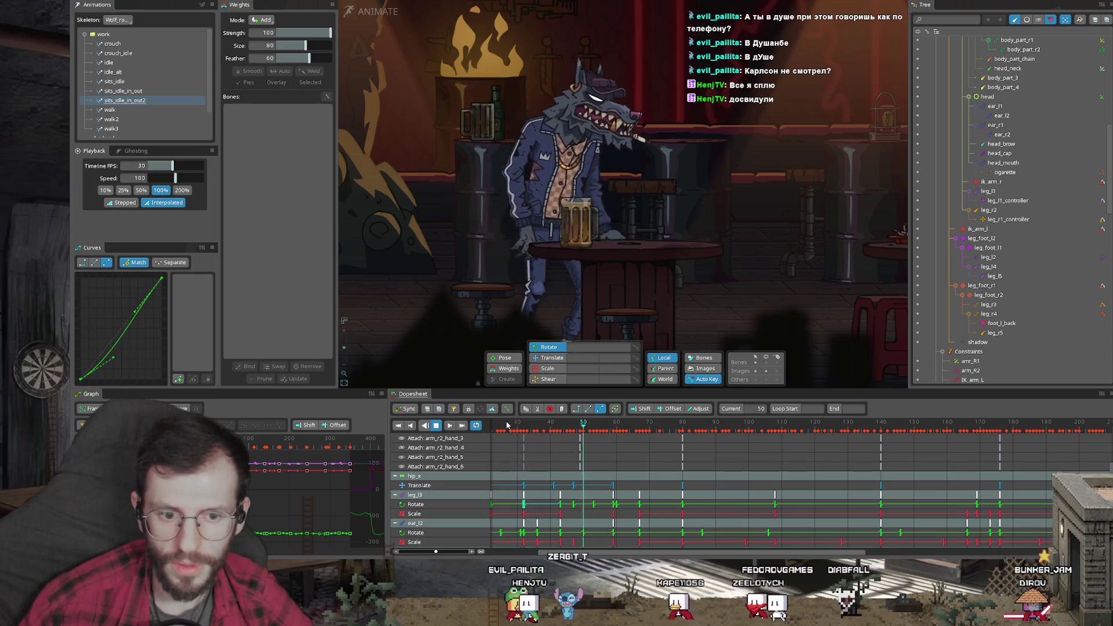
key(space)
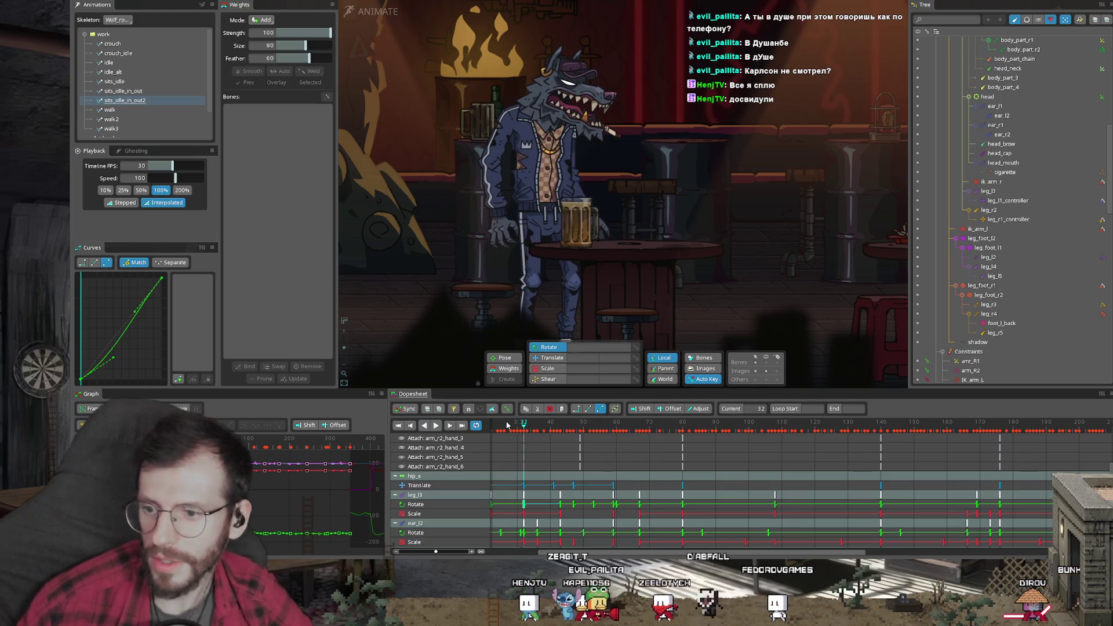
key(ctrl+s)
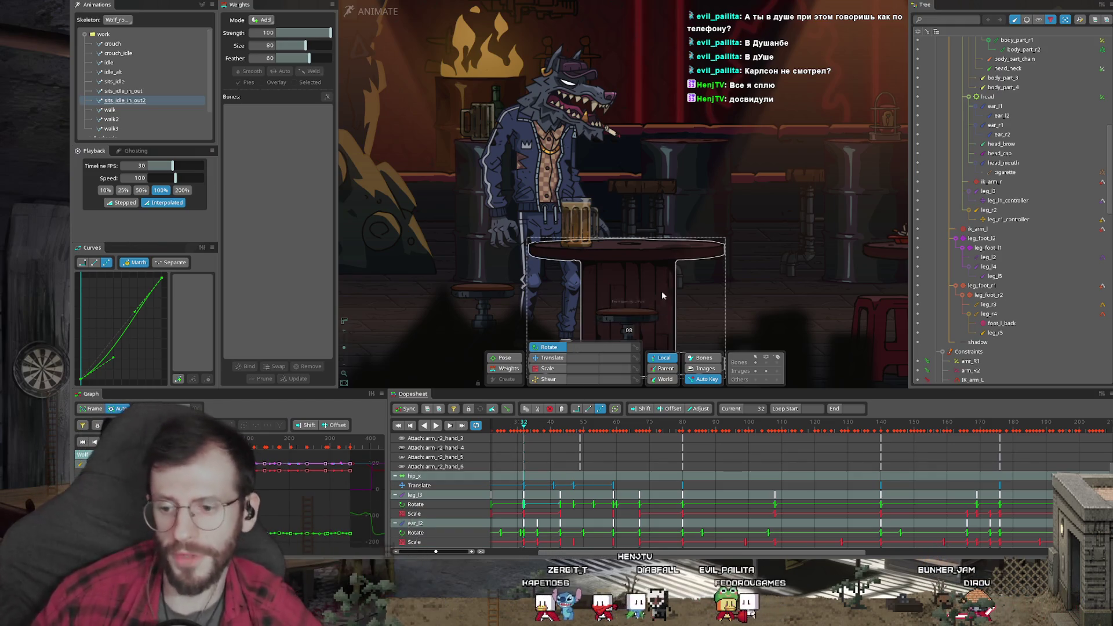
scroll(766, 470, down, 3)
click(760, 424)
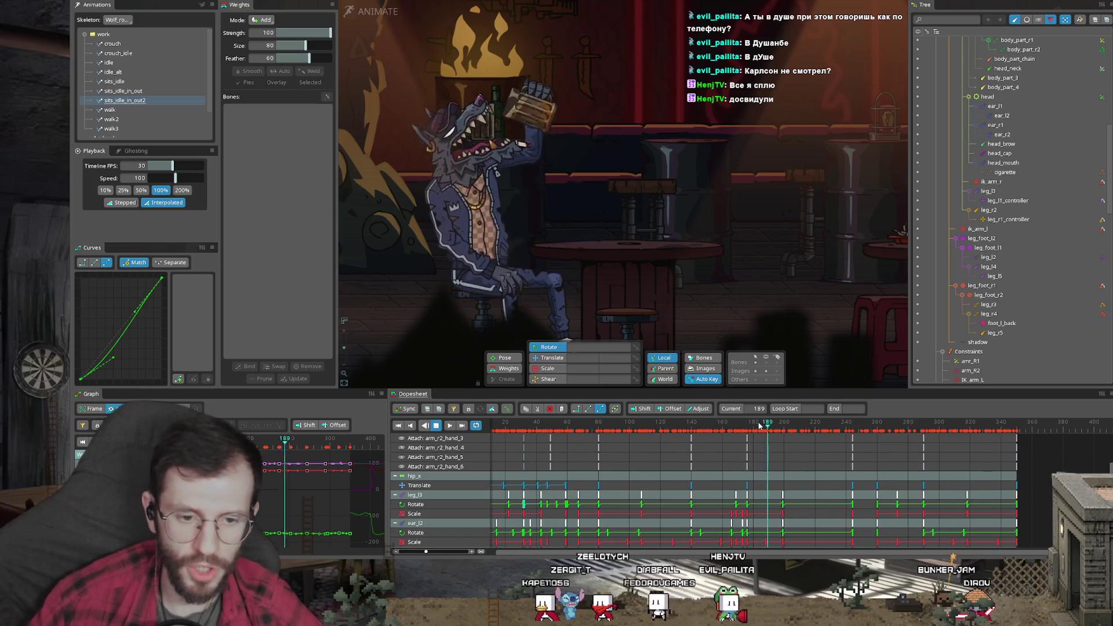
Select the bar table and jump the playhead back to the start of the animation
click(681, 276)
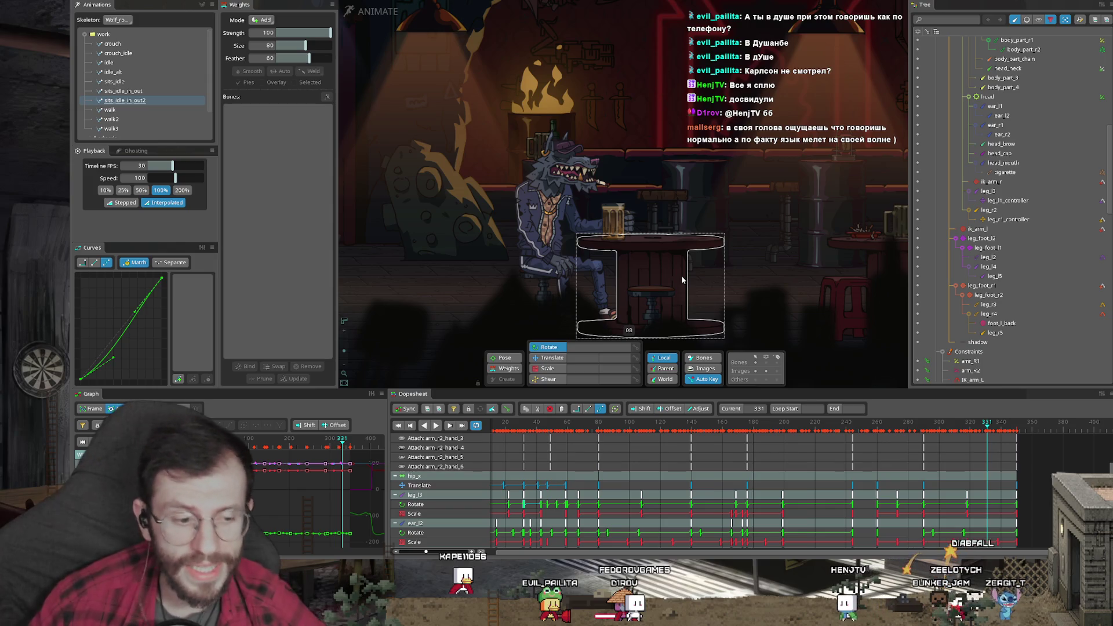
scroll(500, 432, down, 3)
click(500, 433)
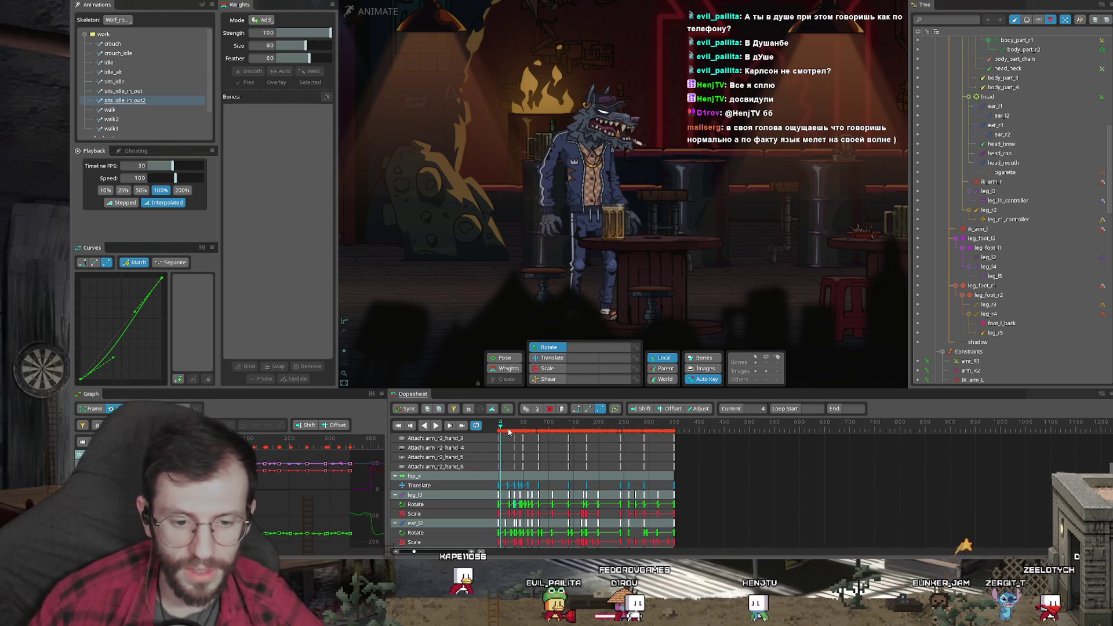
scroll(509, 432, up, 2)
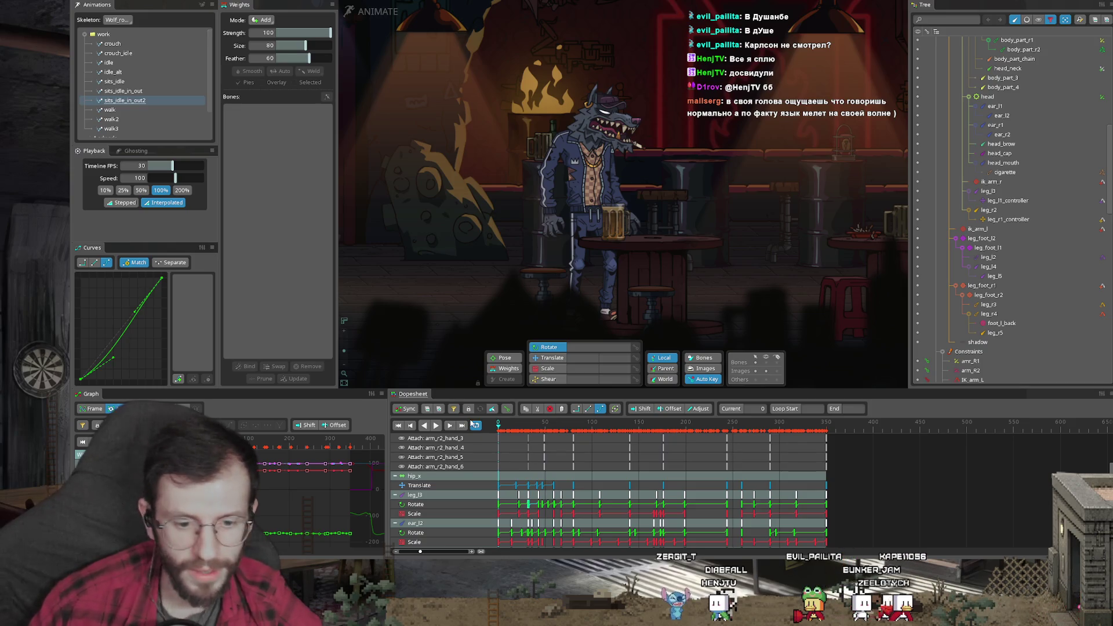
Play the animation twice, stopping at the drinking pose around frame 198
key(space)
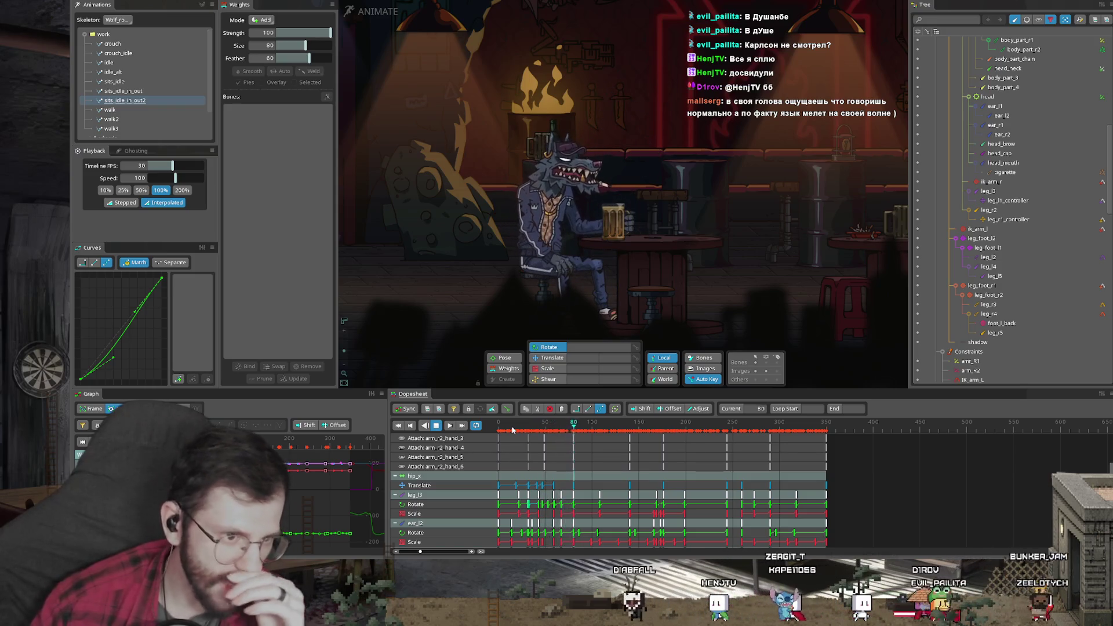
key(space)
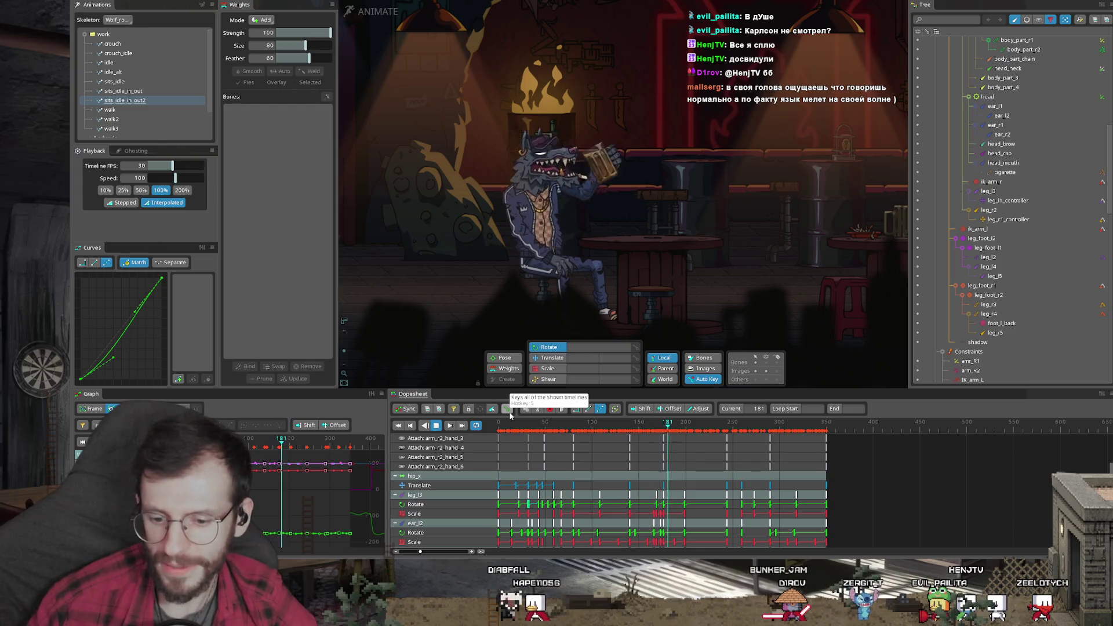
key(space)
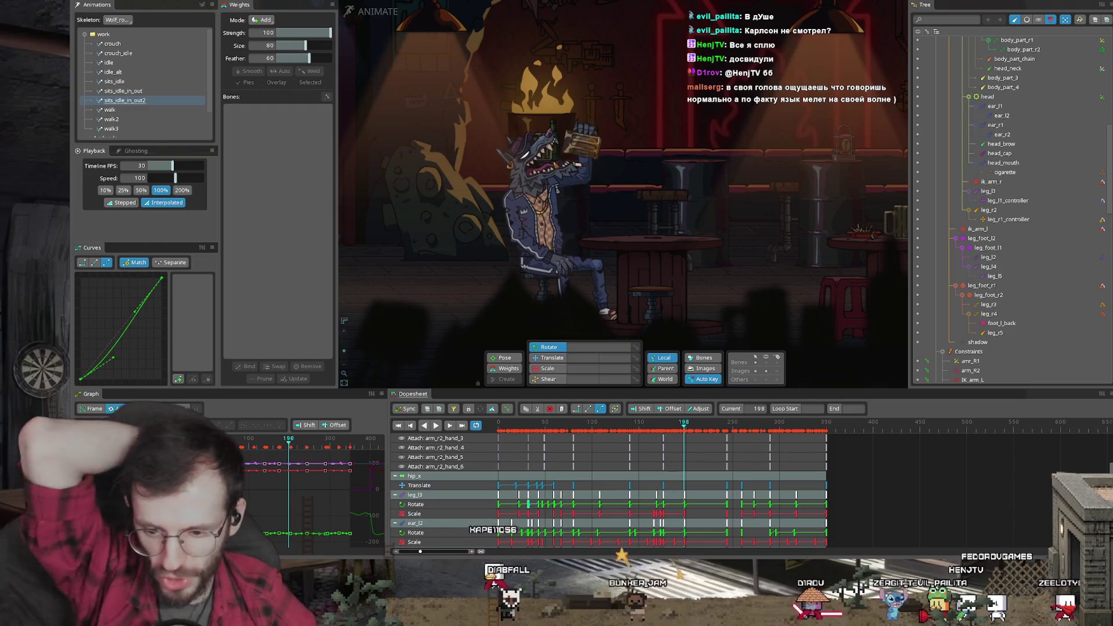